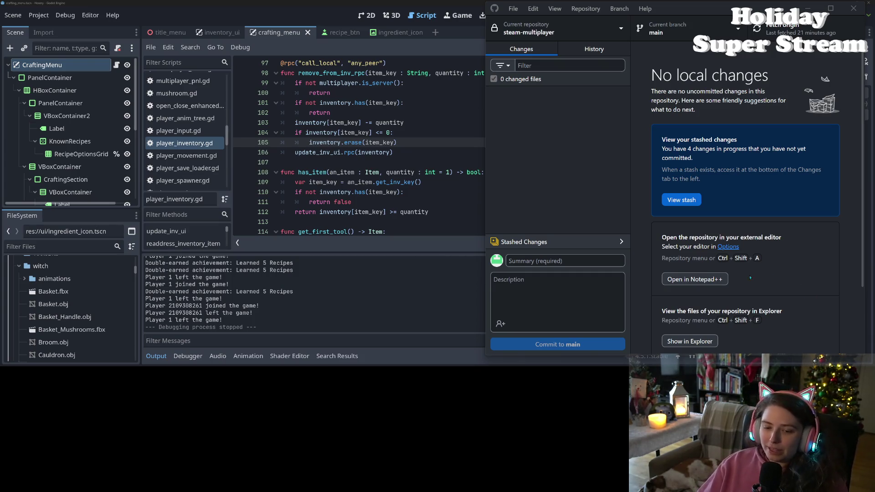
Restore the stash in GitHub Desktop so the four modified scripts return as uncommitted changes
click(425, 303)
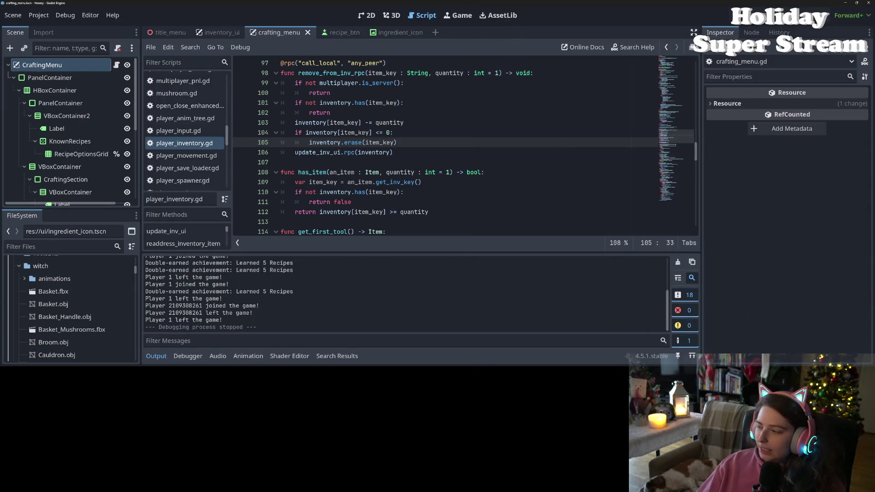
key(alt+Tab)
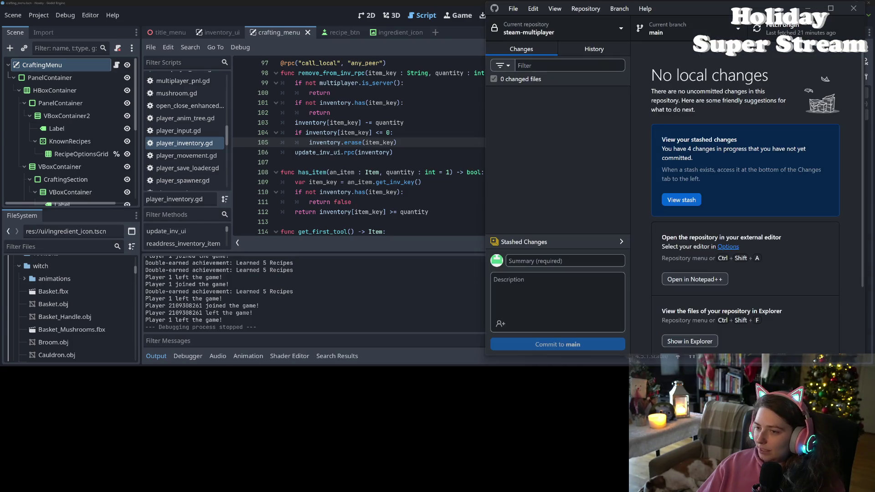
click(611, 242)
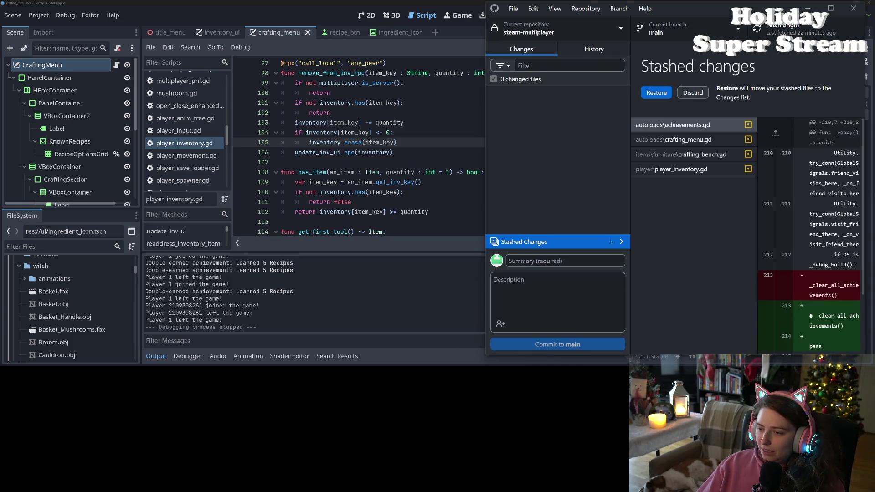
click(657, 93)
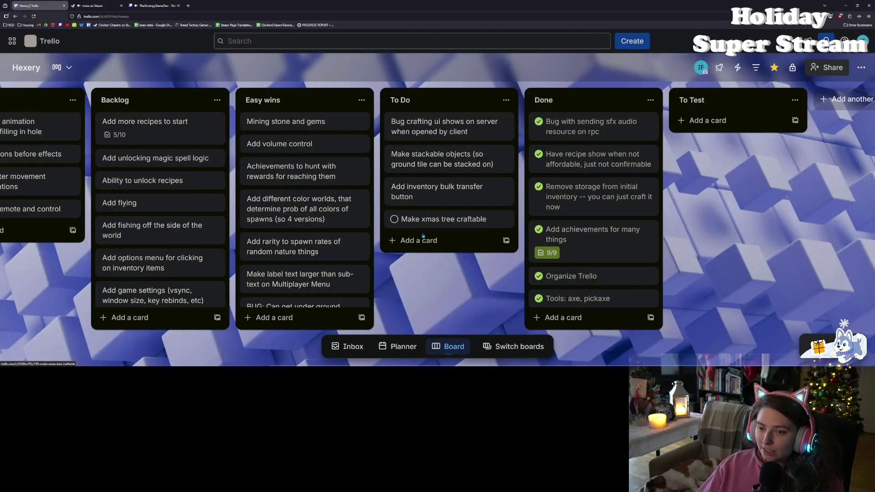
Create a 'Bug: Clients can't place objects' card in the Hexery board's To Do list
click(424, 239)
text(Cli)
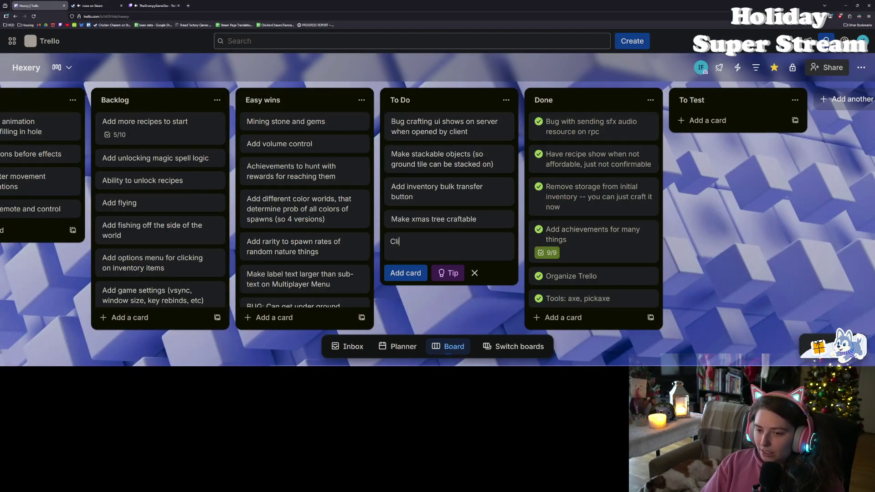
key(BackSpace)
key(BackSpace)
key(BackSpace)
text(Bug:)
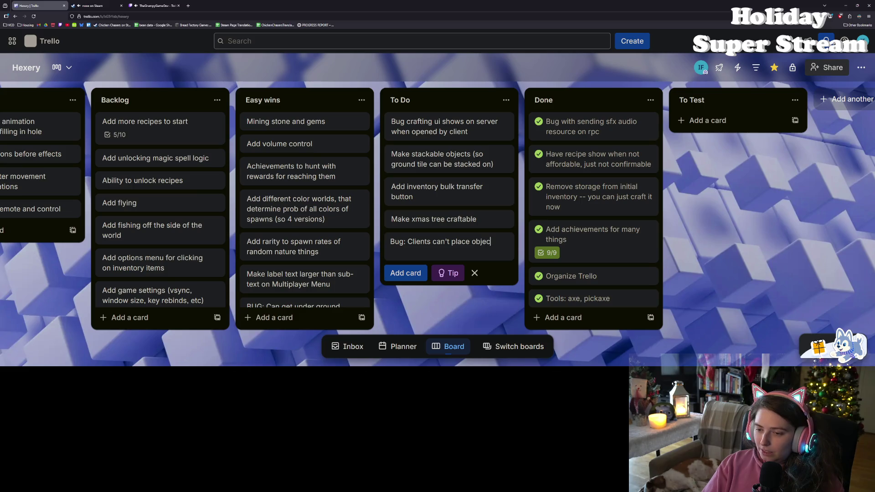
key(Return)
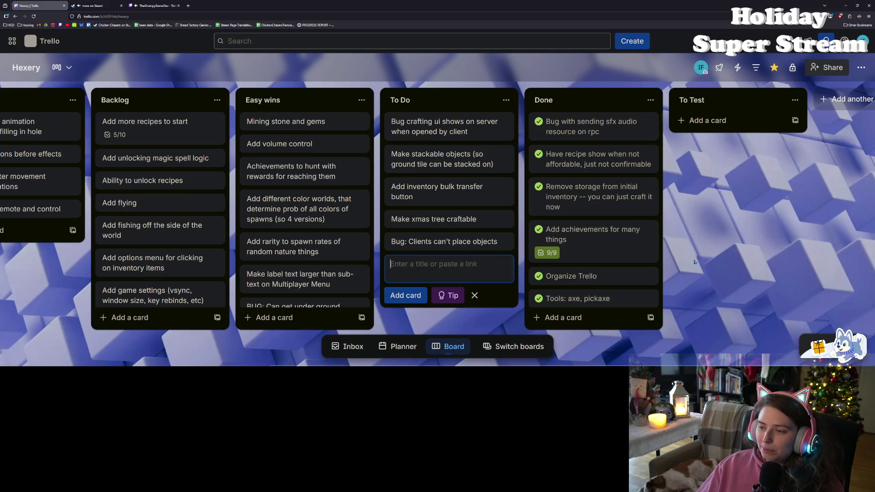
click(695, 262)
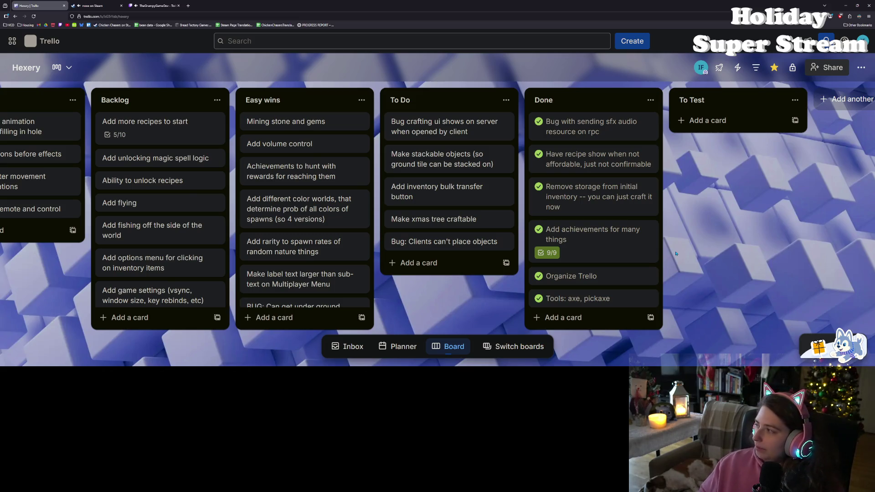
click(846, 5)
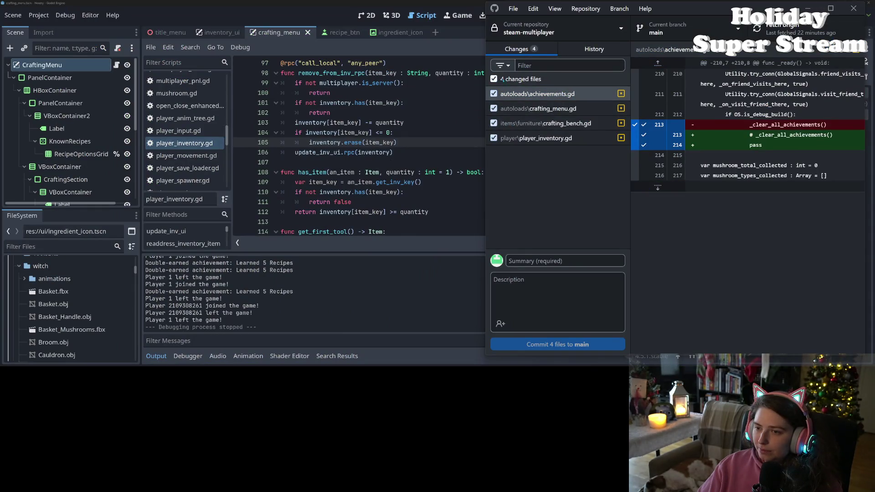
Commit only achievements.gd to main with a summary about disabling achievement clearing
click(493, 78)
click(493, 93)
click(560, 261)
text(disables achievements clearing for)
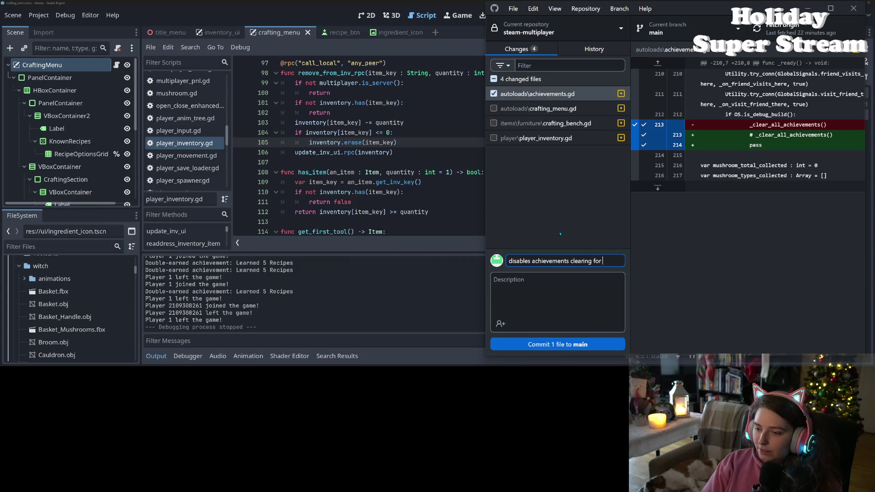
text(nity of chat)
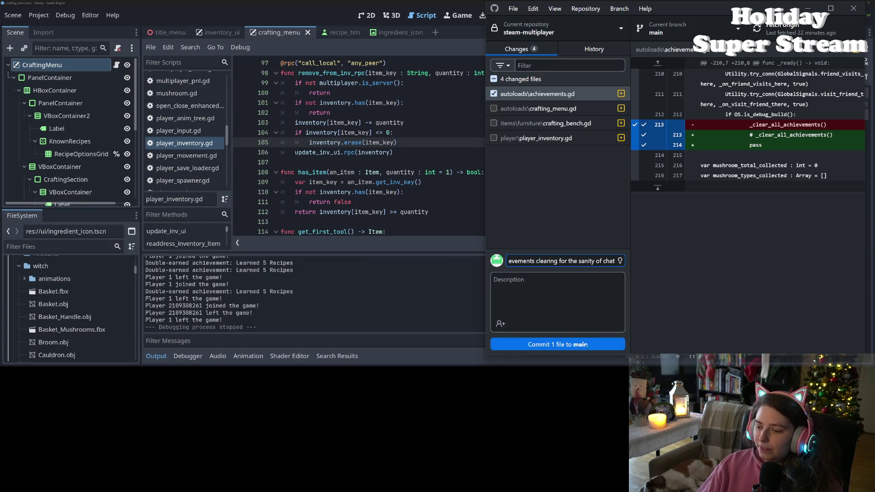
click(558, 344)
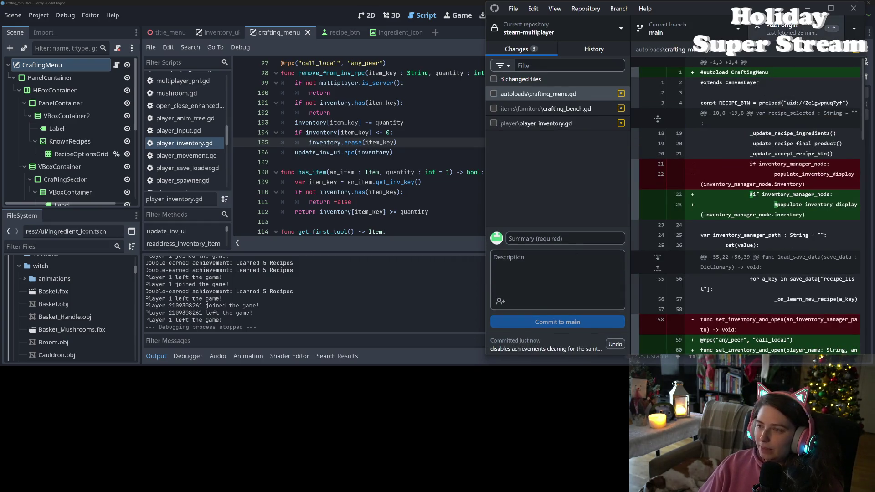
Reselect the three remaining files and review the crafting_bench.gd and player_inventory.gd diffs
click(494, 94)
click(493, 79)
scroll(746, 239, down, 5)
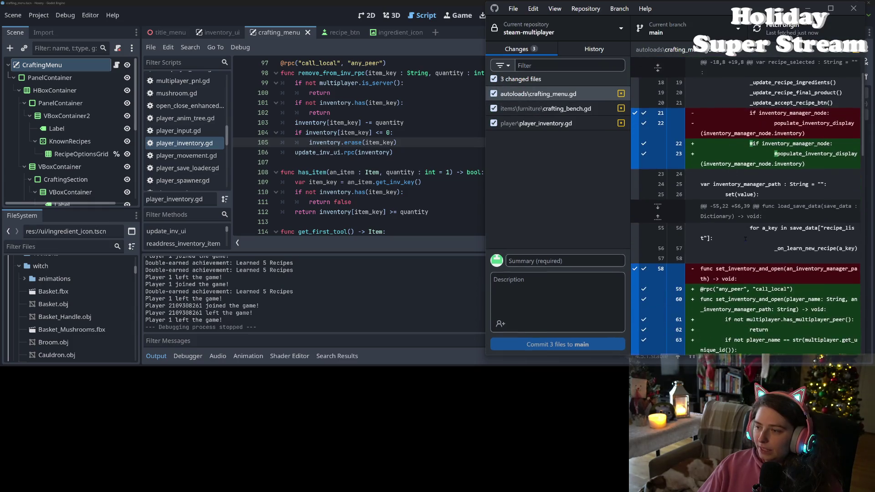
scroll(745, 239, down, 15)
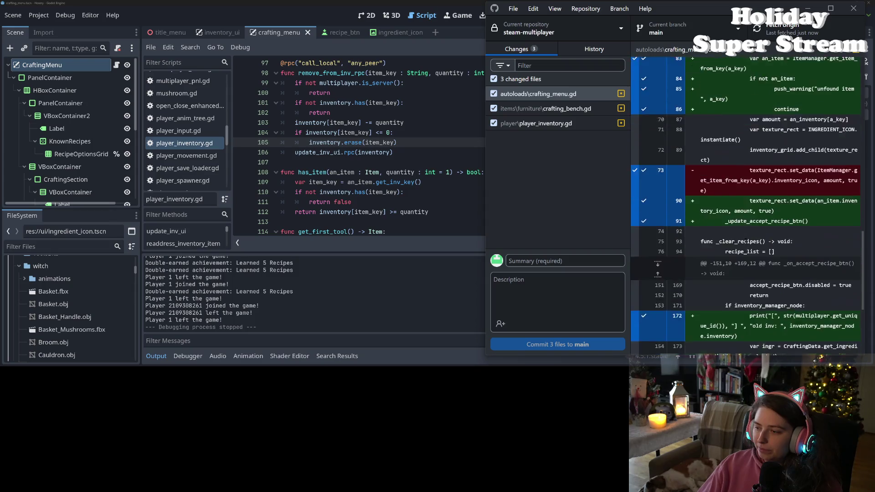
click(563, 108)
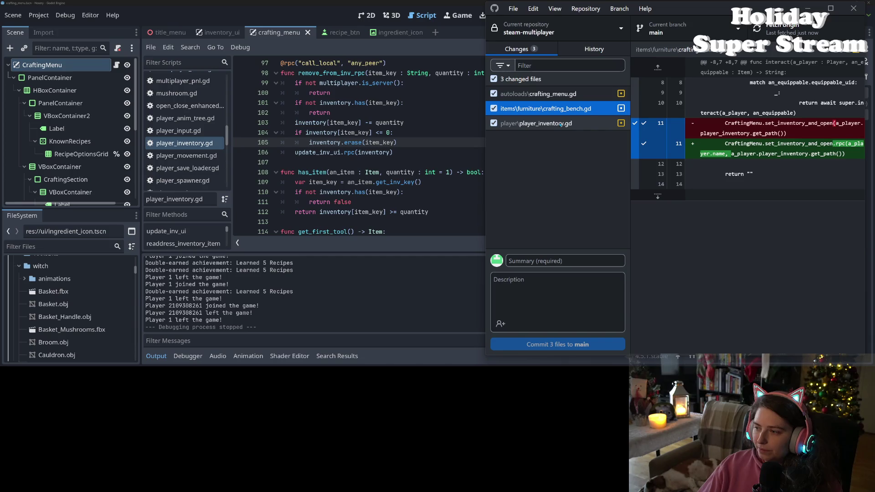
click(560, 124)
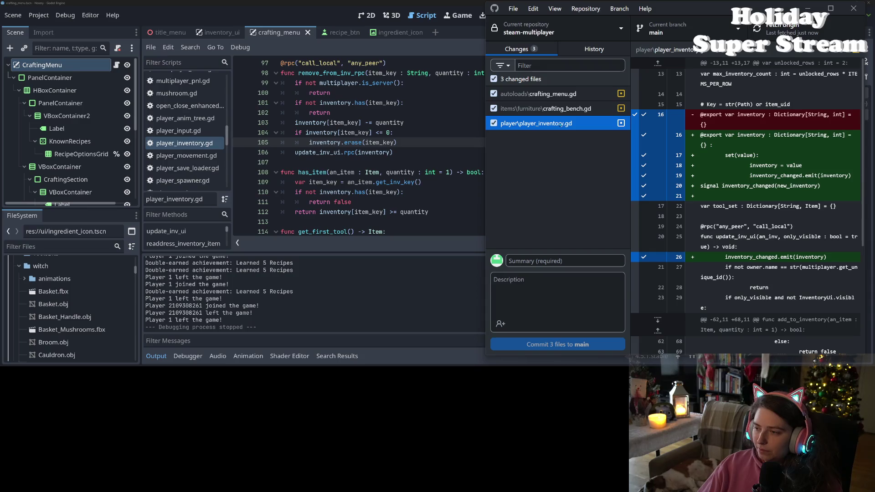
scroll(689, 251, down, 5)
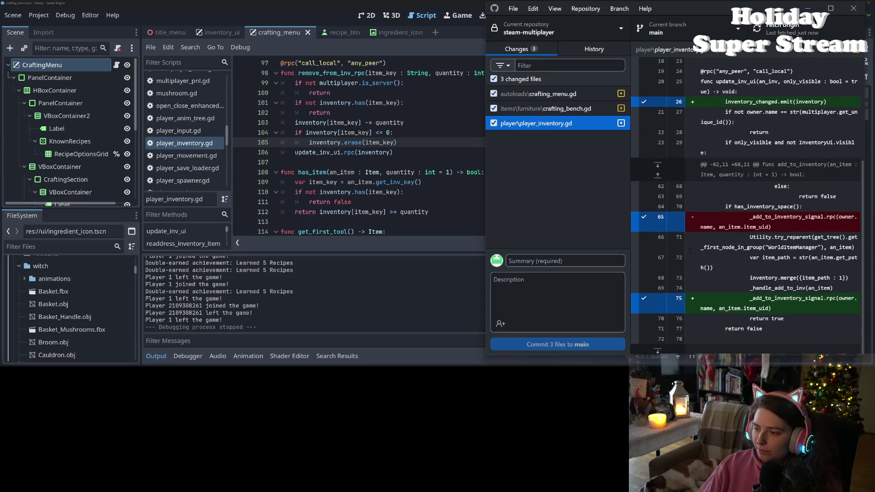
scroll(689, 251, up, 5)
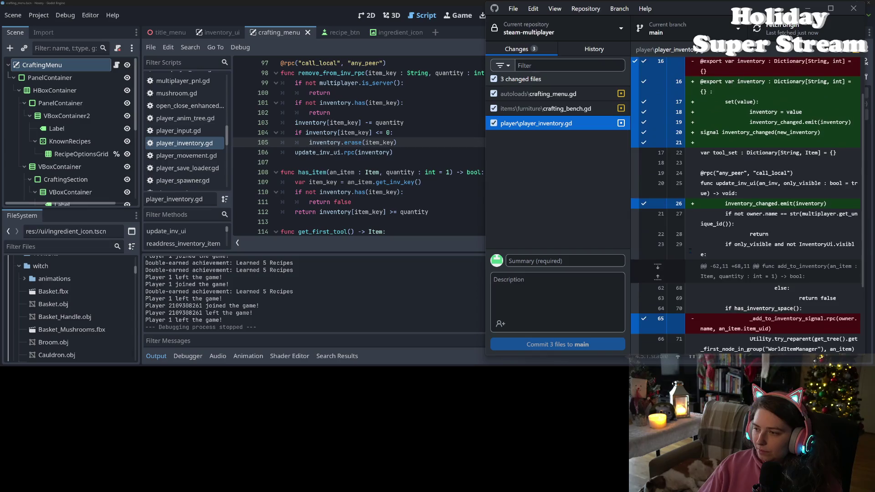
key(ctrl+z)
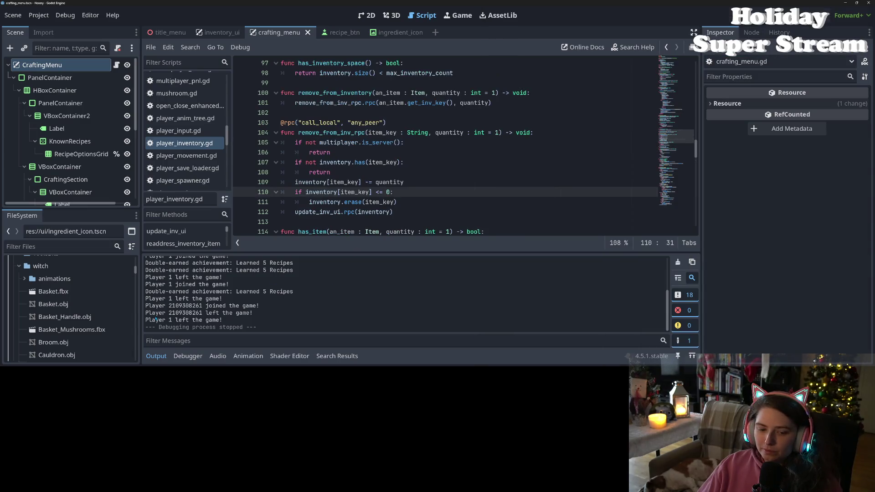
Delete the inventory_changed emit call on line 26 of update_inv_ui in player_inventory.gd
click(156, 356)
key(Down)
key(Up)
key(Up)
key(Right)
key(Down)
key(Left)
key(Left)
key(Left)
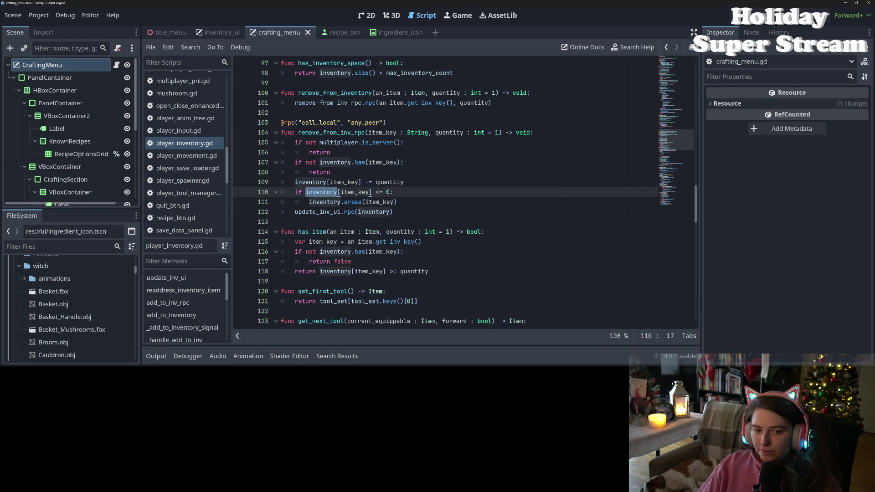
scroll(464, 193, up, 20)
scroll(335, 252, up, 5)
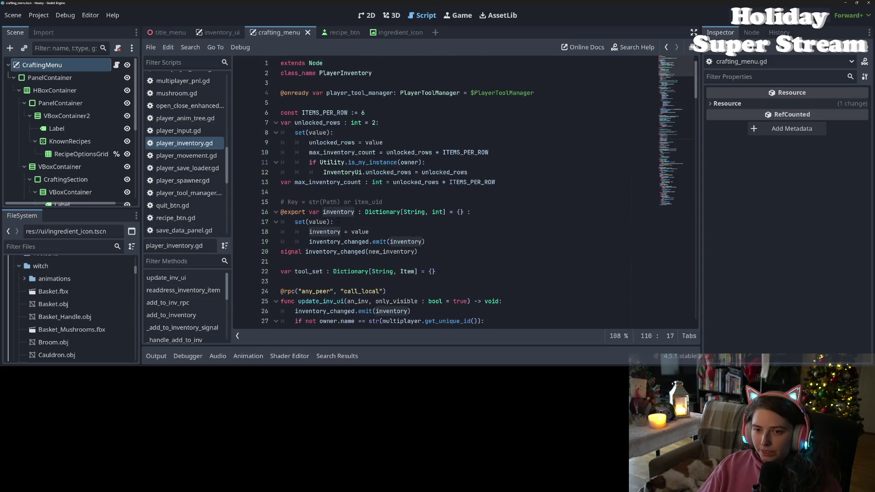
double_click(335, 252)
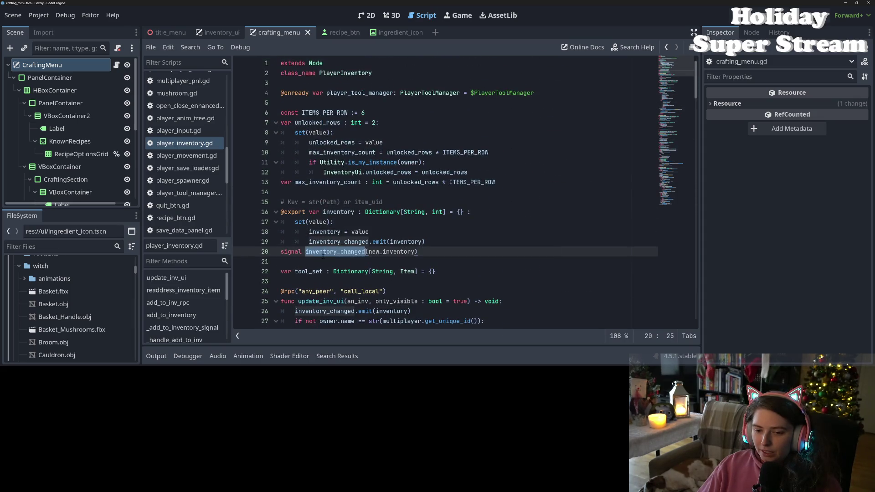
scroll(367, 255, down, 4)
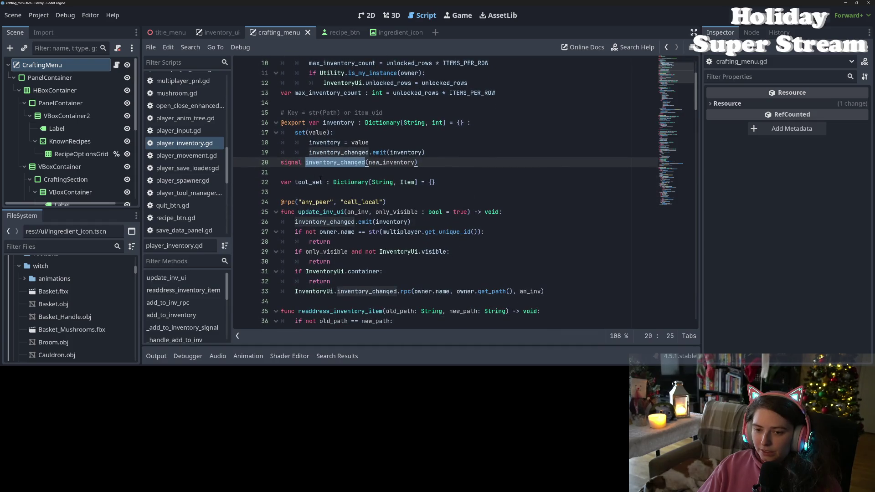
click(413, 191)
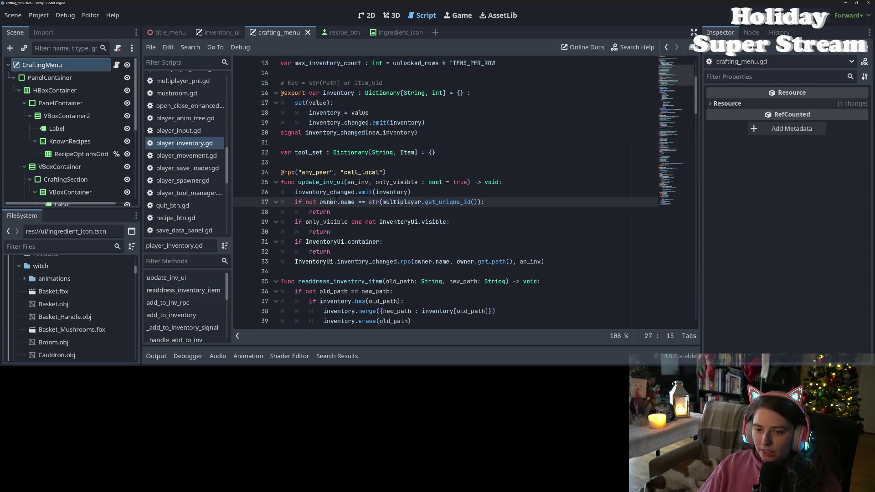
drag(412, 191, 256, 193)
key(BackSpace)
key(BackSpace)
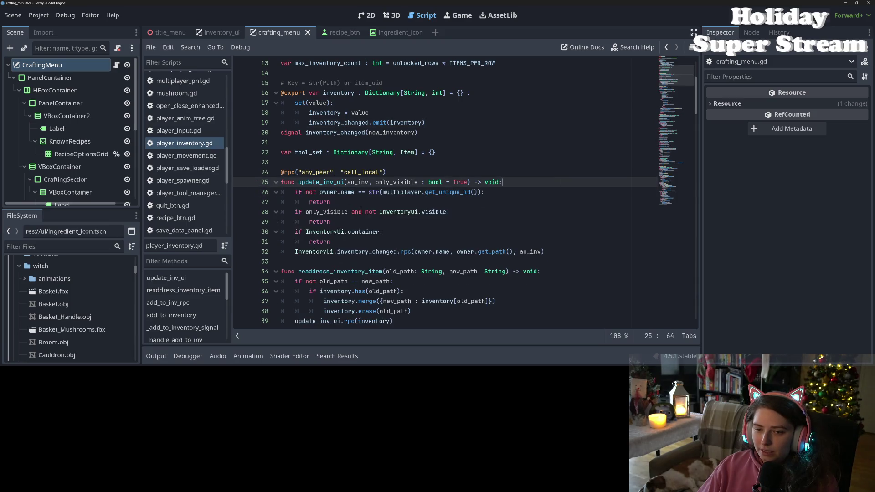
Review the remaining inventory_changed uses in player_inventory.gd and save the script
scroll(357, 227, down, 4)
scroll(444, 192, up, 5)
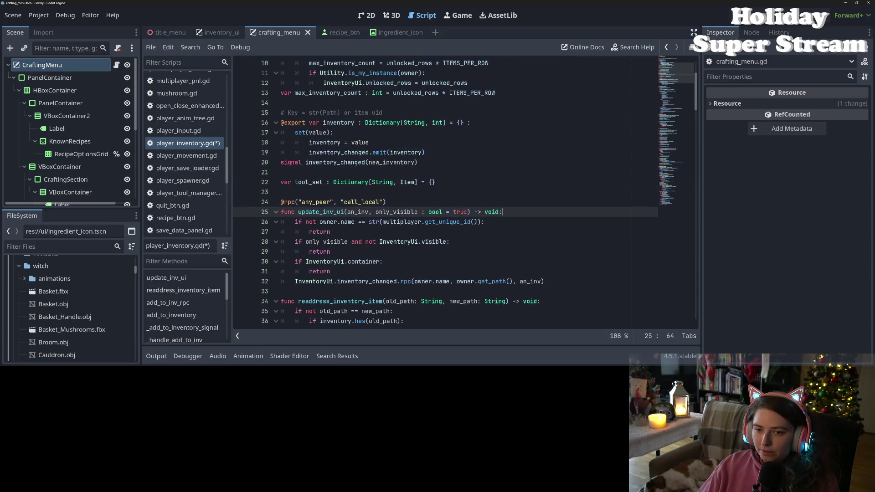
double_click(327, 163)
scroll(326, 166, down, 3)
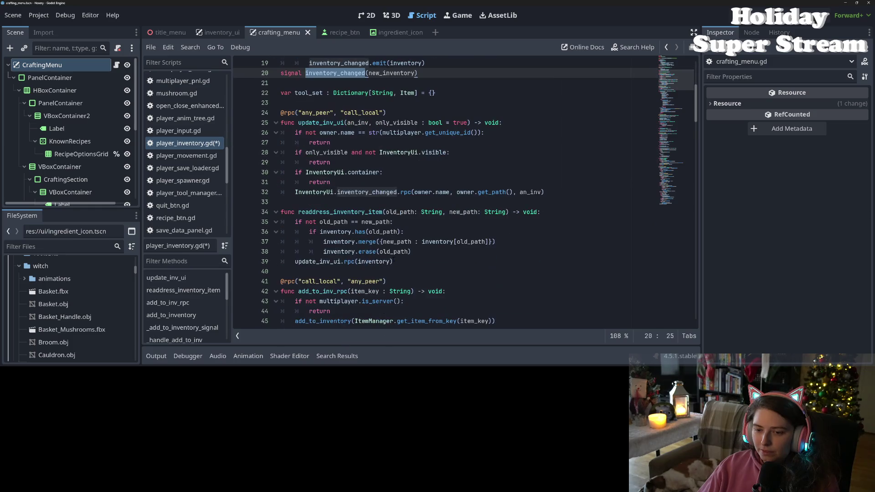
scroll(410, 250, up, 1)
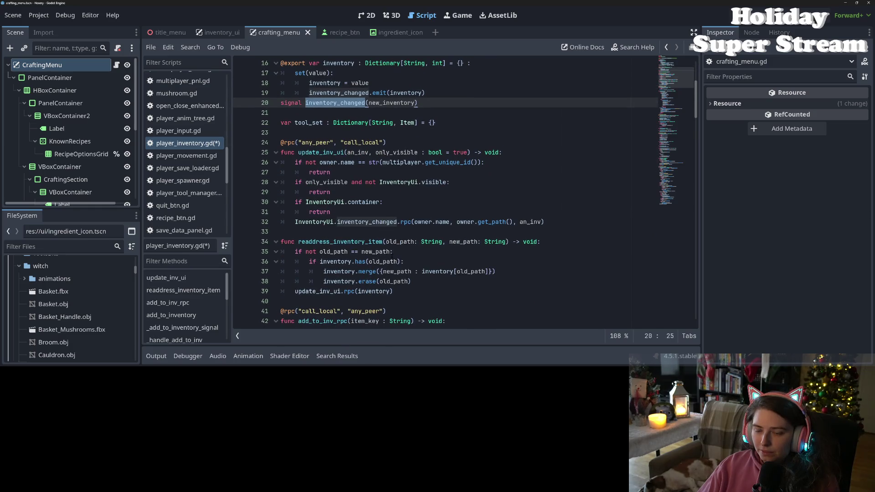
scroll(391, 233, down, 5)
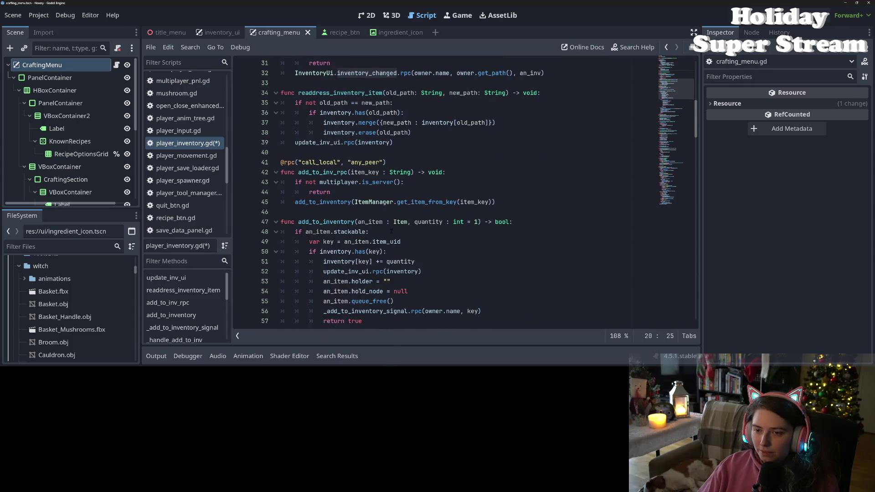
scroll(391, 232, down, 12)
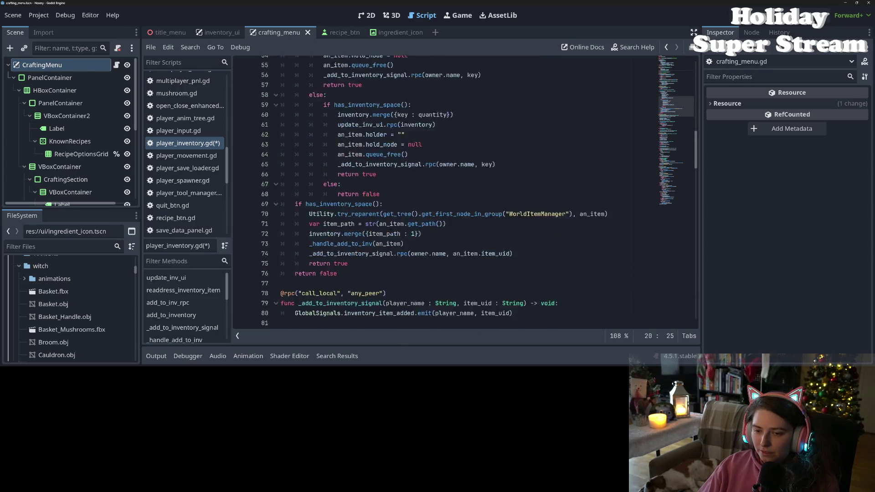
scroll(391, 232, down, 19)
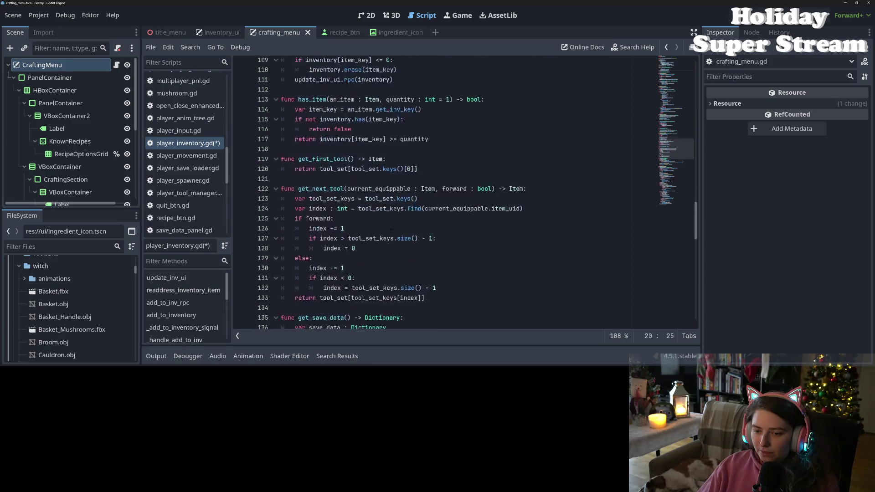
scroll(391, 231, down, 15)
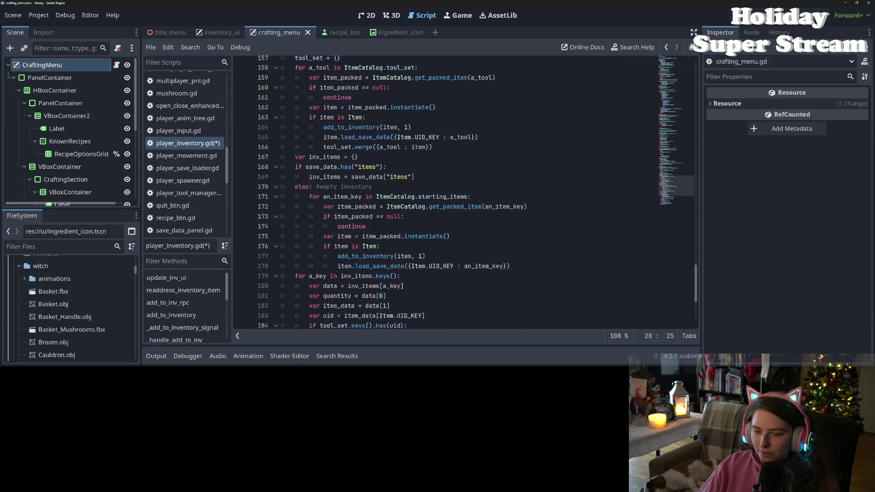
scroll(391, 232, up, 8)
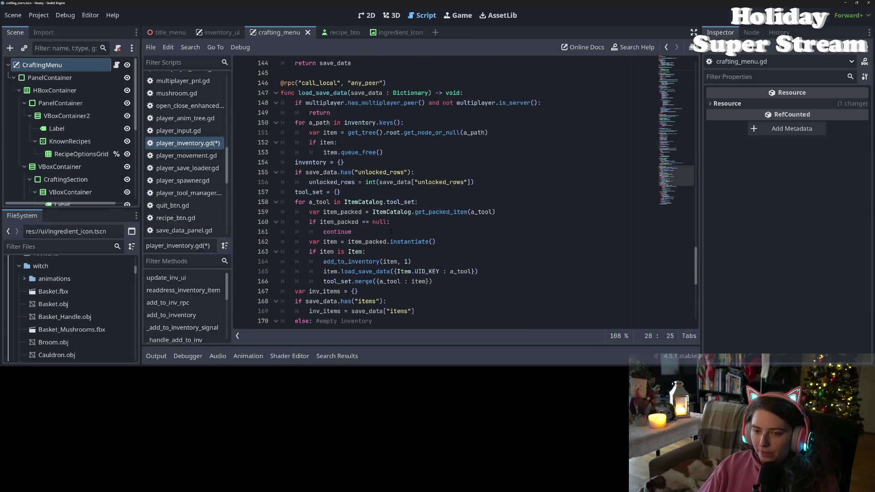
scroll(391, 231, up, 9)
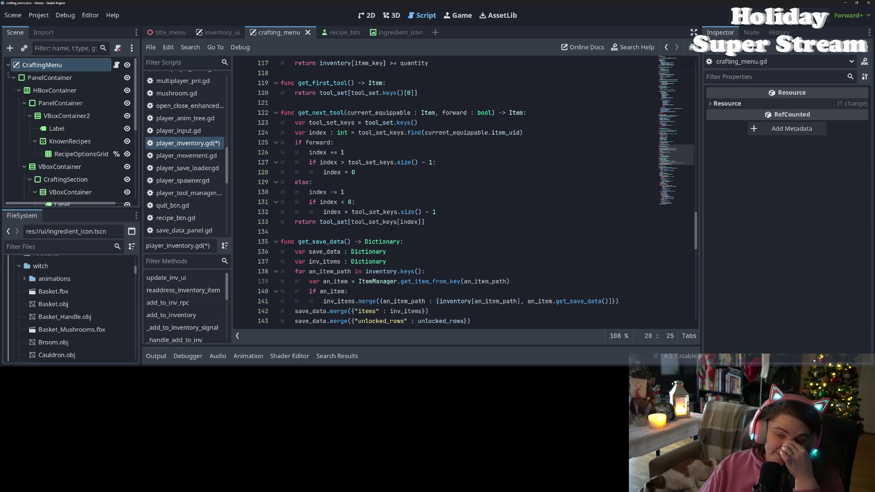
scroll(391, 231, up, 4)
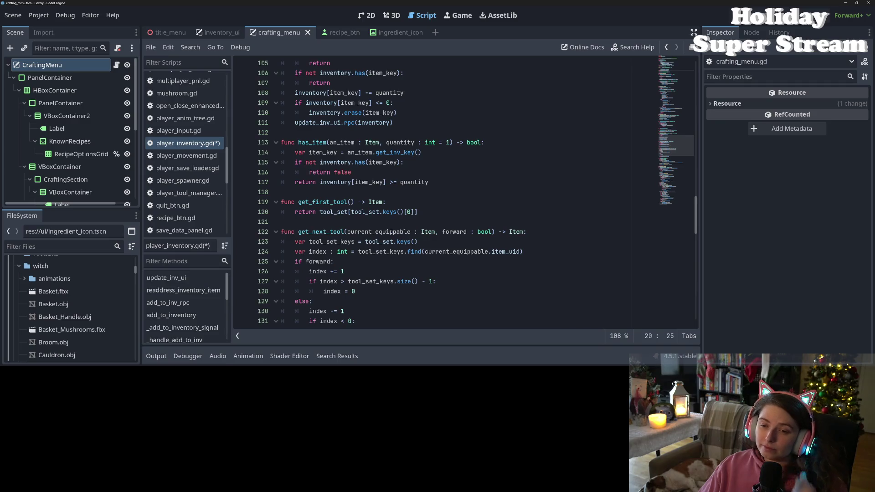
scroll(391, 231, up, 2)
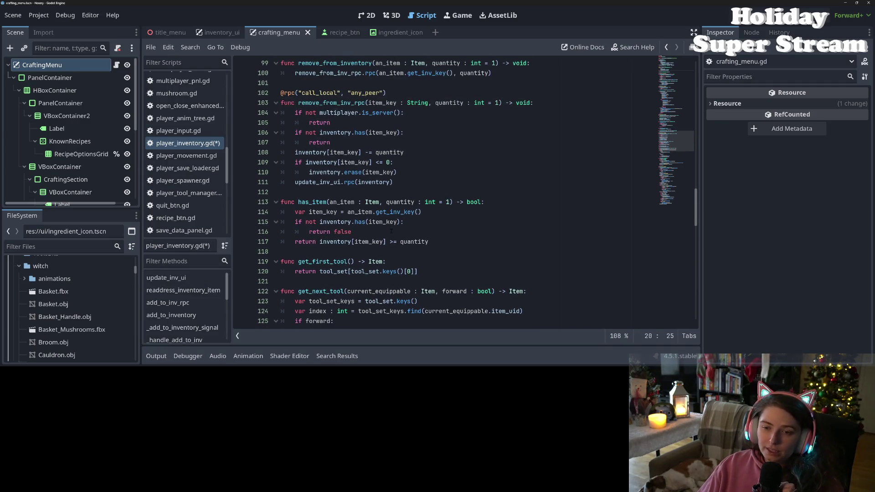
scroll(391, 231, up, 2)
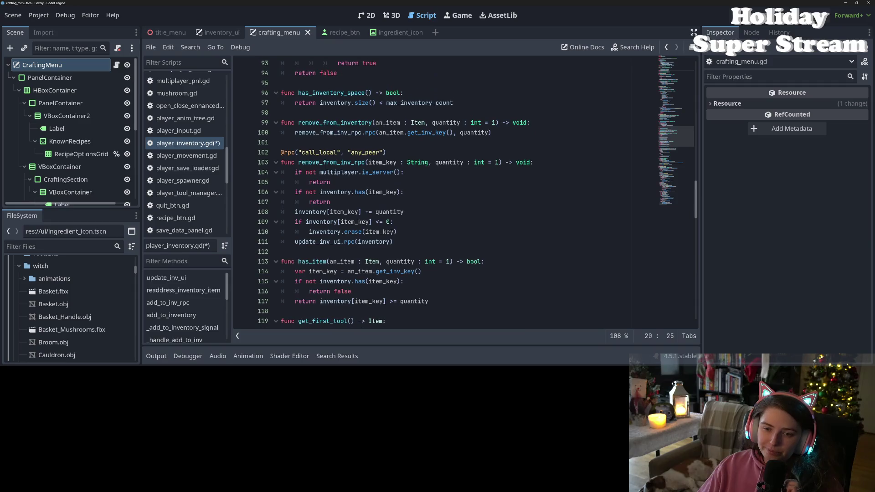
scroll(391, 231, up, 3)
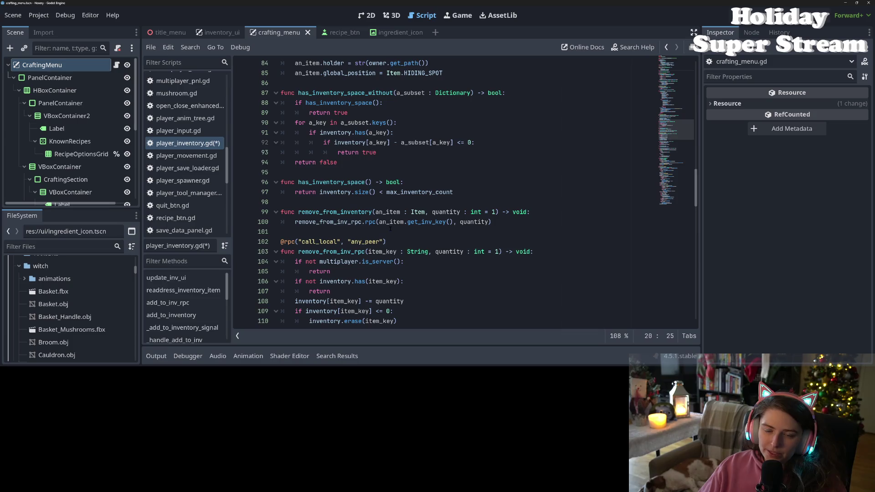
click(388, 223)
key(ctrl+s)
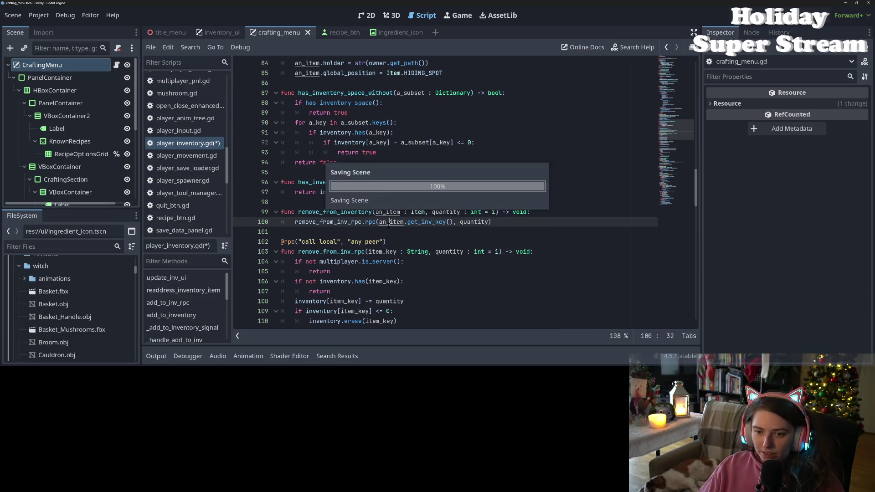
Inspect the update_inv_ui call near has_inventory_space_without, then open crafting_menu.gd
scroll(388, 226, up, 3)
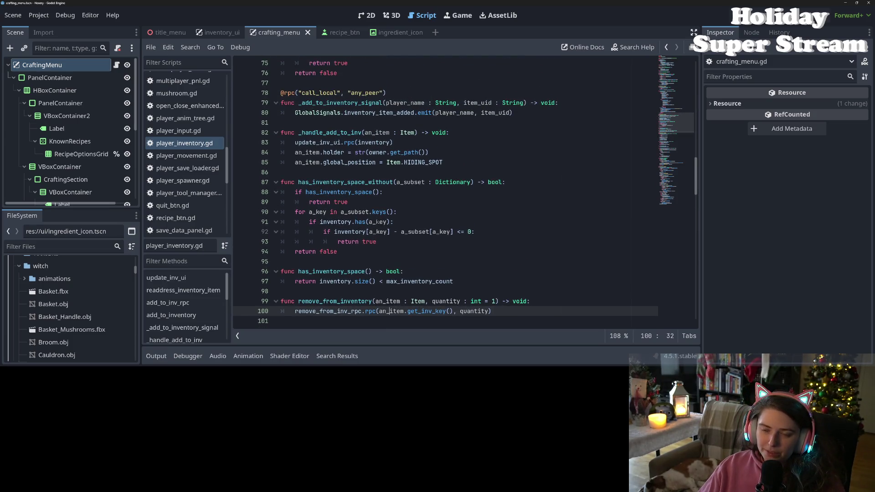
click(377, 222)
click(373, 212)
scroll(377, 212, up, 2)
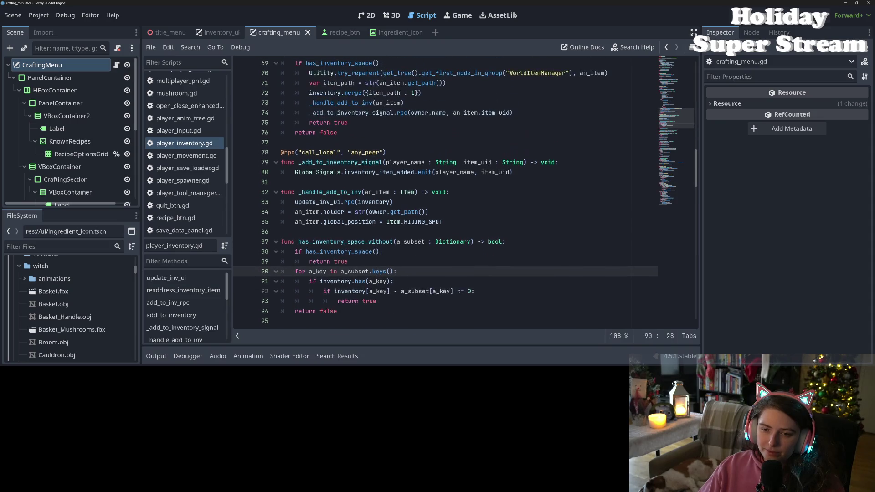
double_click(321, 202)
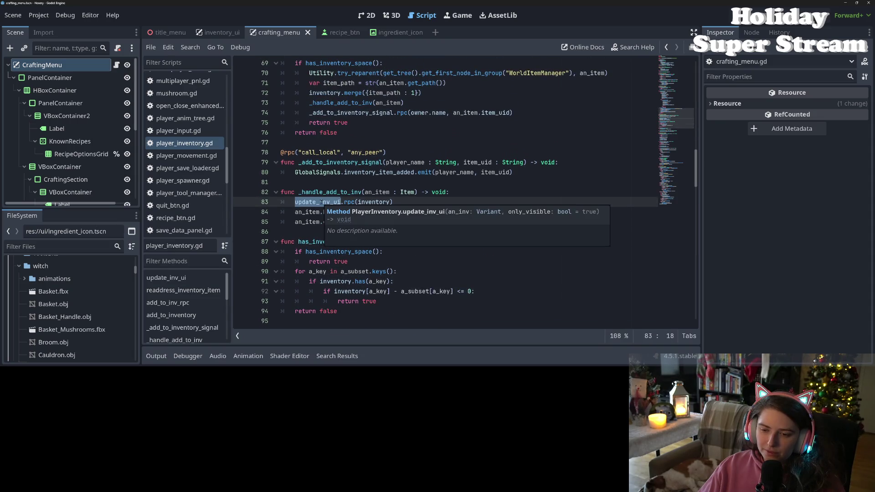
click(350, 192)
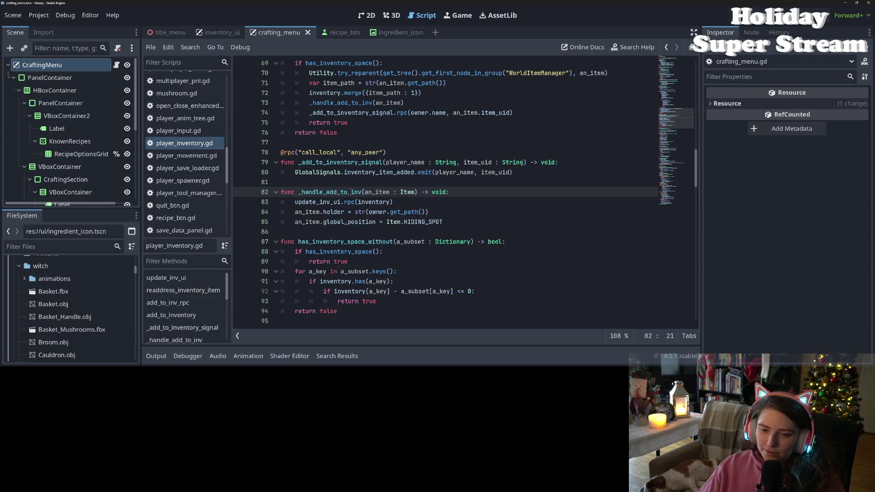
click(117, 65)
scroll(393, 213, up, 13)
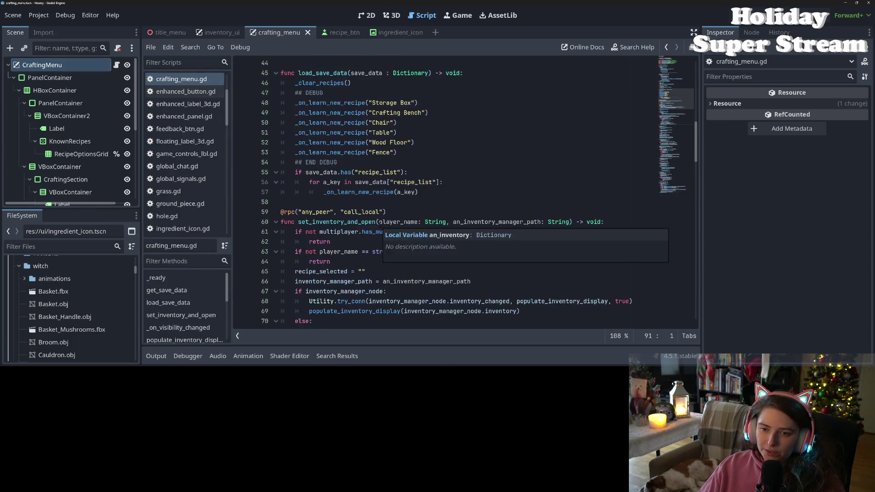
Add a new _on_inventory_changed(new_inv) function below _on_visibility_changed with a pass placeholder
scroll(380, 223, down, 8)
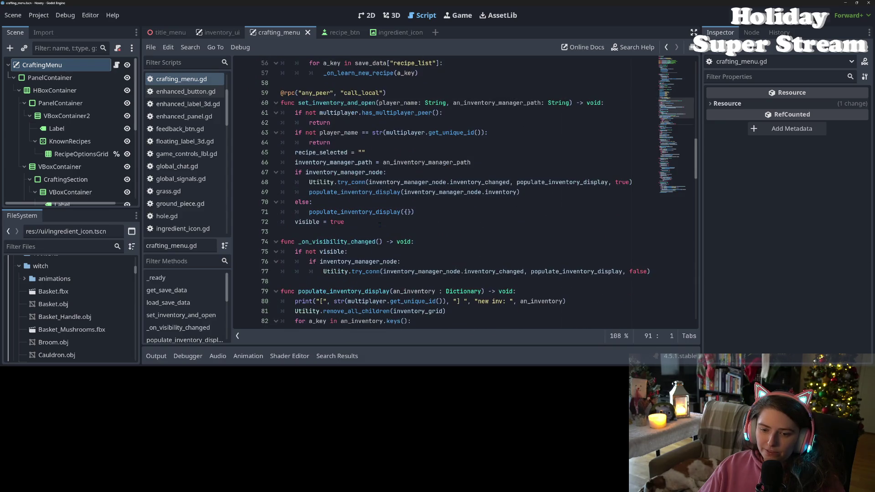
click(345, 163)
click(396, 202)
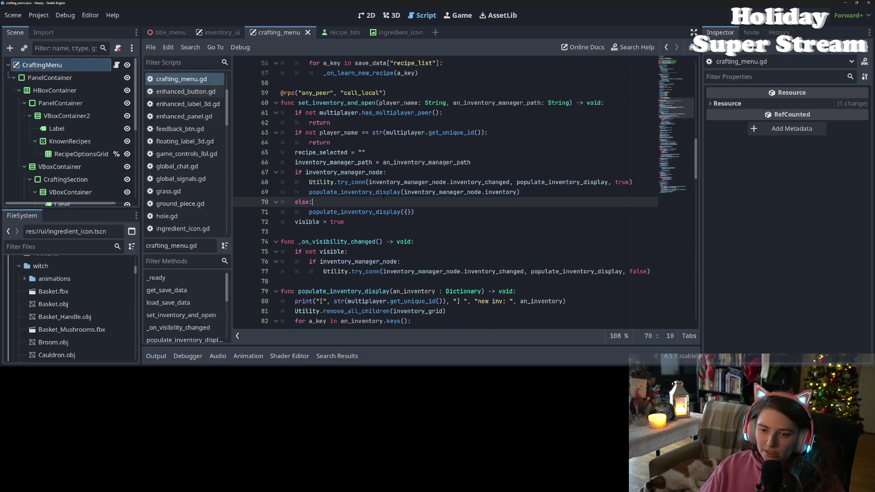
double_click(386, 193)
double_click(558, 182)
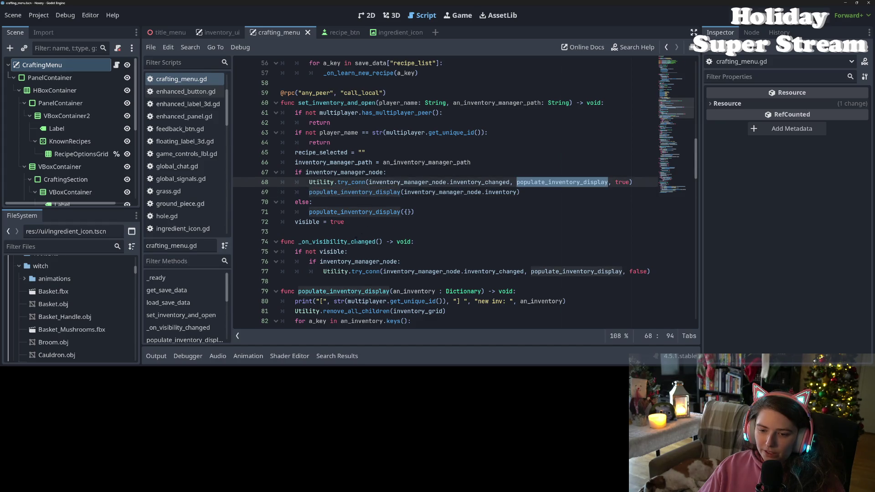
click(379, 281)
key(Return)
key(Return)
key(Up)
text(func _)
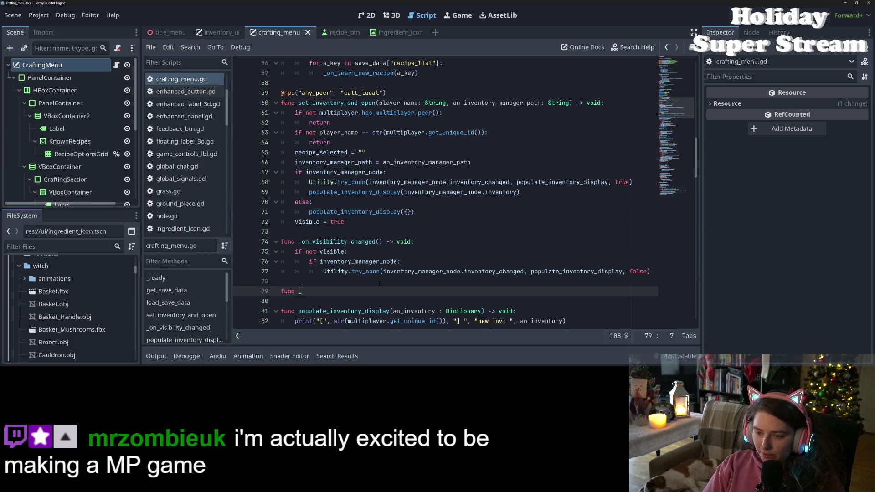
text(on_)
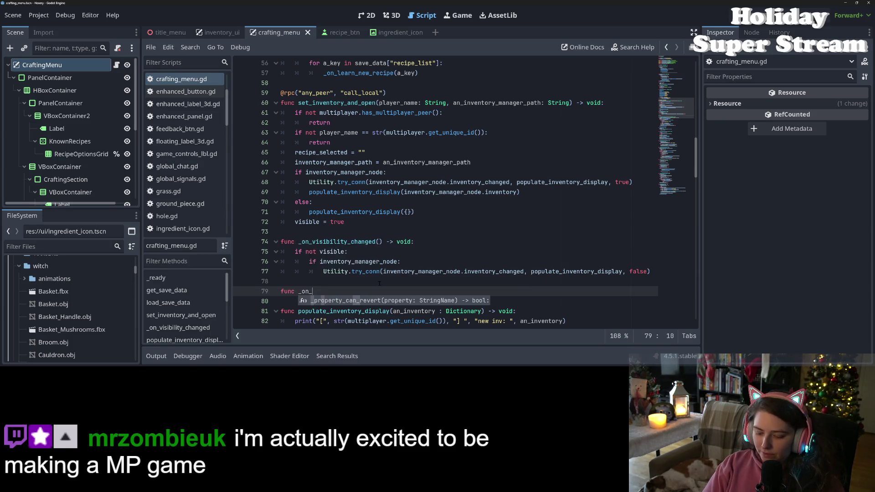
text(inventory_)
text(ges)
text((new_inv)
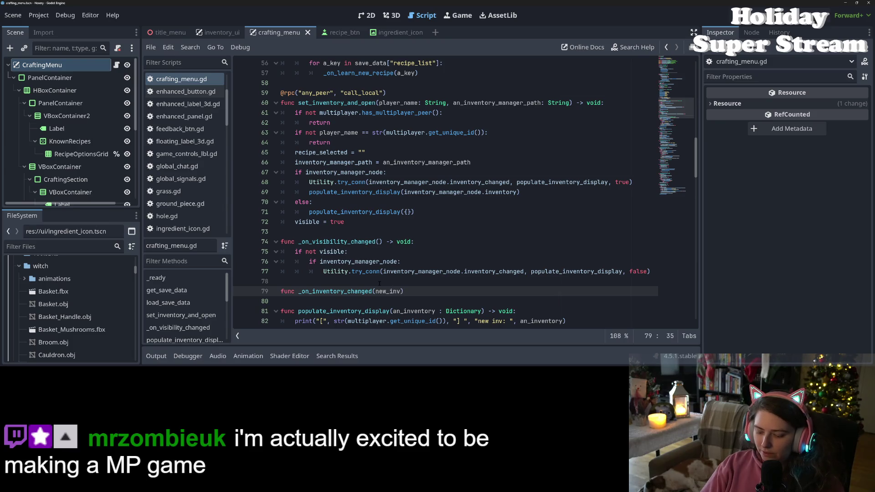
text() -> void:)
key(Return)
text(pass)
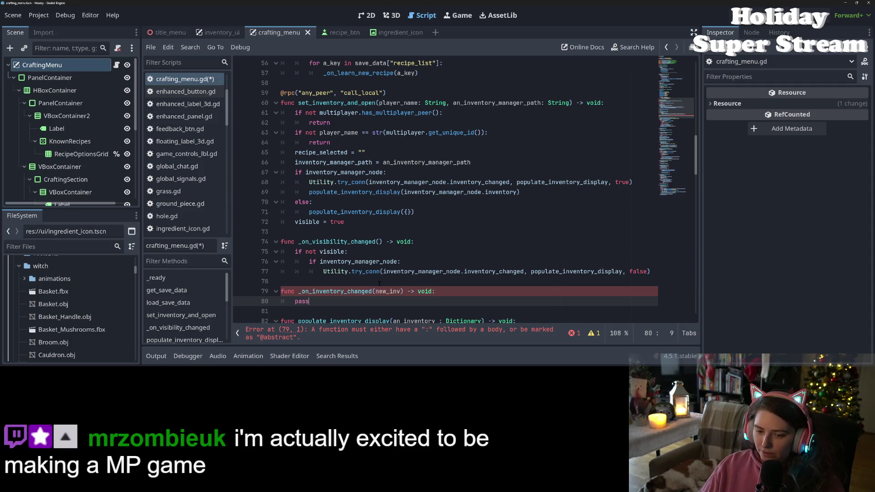
Connect the signal to _on_inventory_changed and make it call populate_inventory_display(new_inv)
double_click(345, 292)
key(ctrl+c)
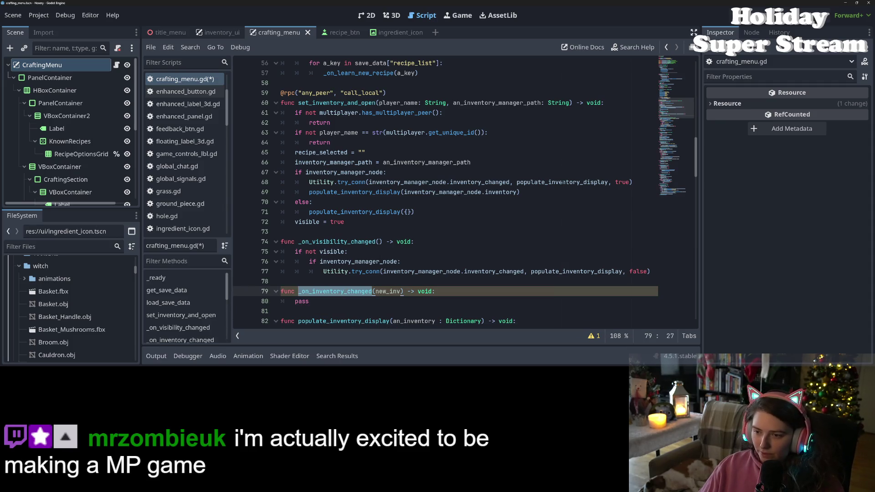
double_click(563, 182)
key(ctrl+v)
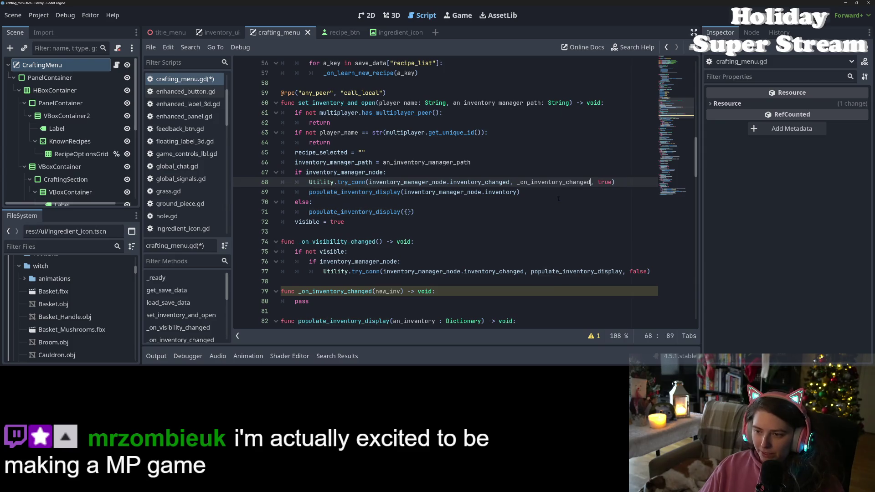
double_click(380, 321)
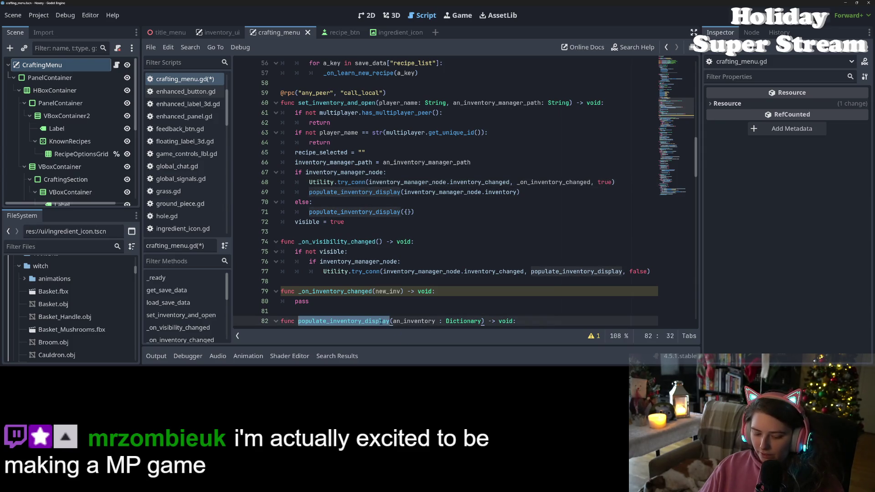
key(ctrl+c)
double_click(302, 301)
key(ctrl+v)
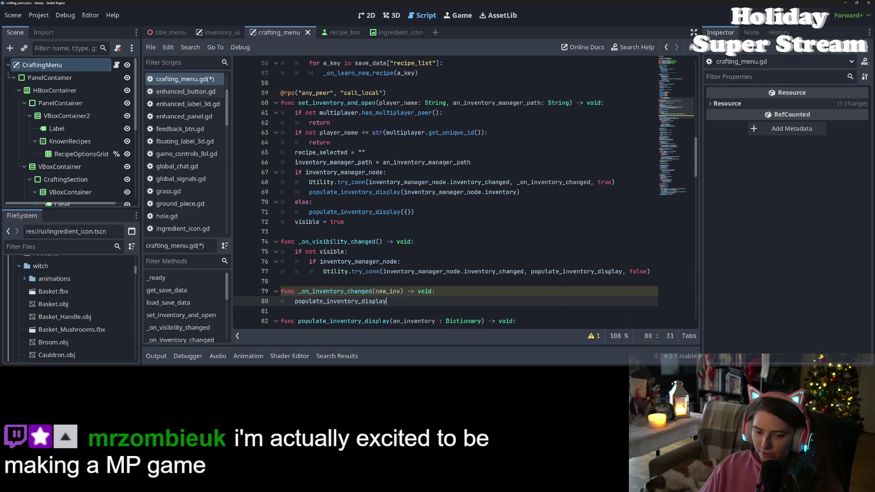
text((new_inv)
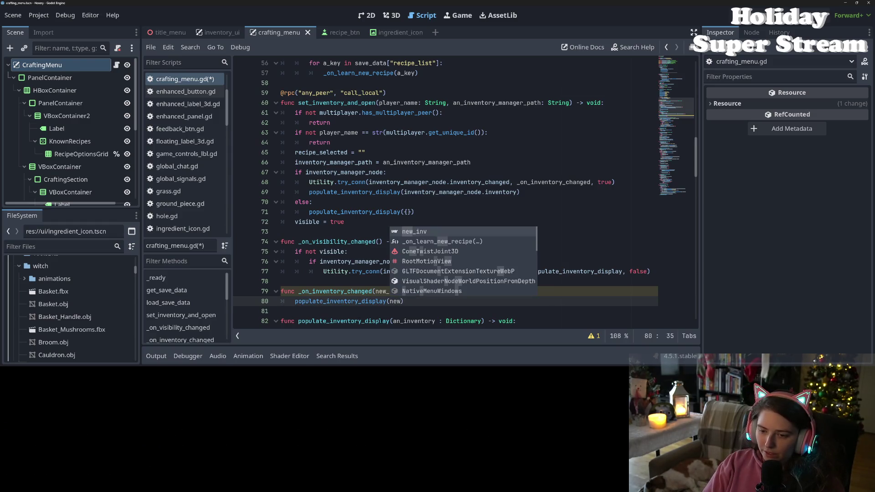
text())
key(Return)
Move _update_accept_recipe_btn() from line 95 into _on_inventory_changed and save crafting_menu.gd
scroll(455, 191, down, 6)
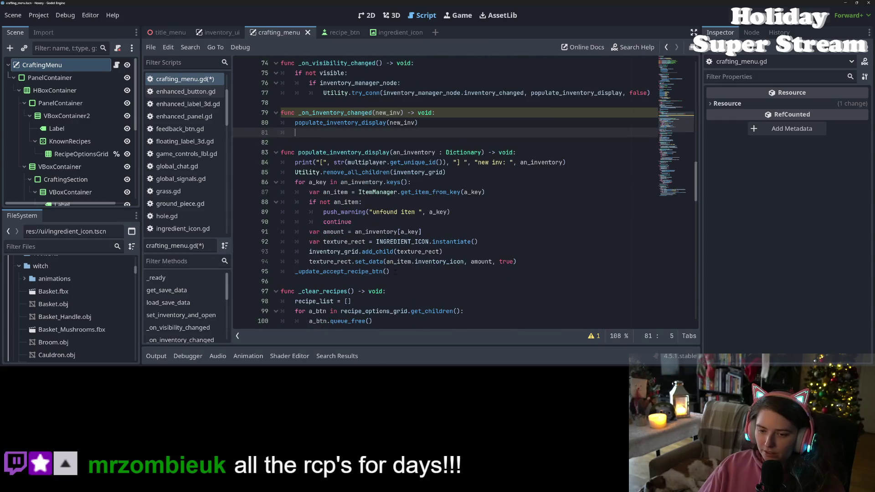
drag(295, 271, 391, 271)
key(ctrl+x)
click(349, 132)
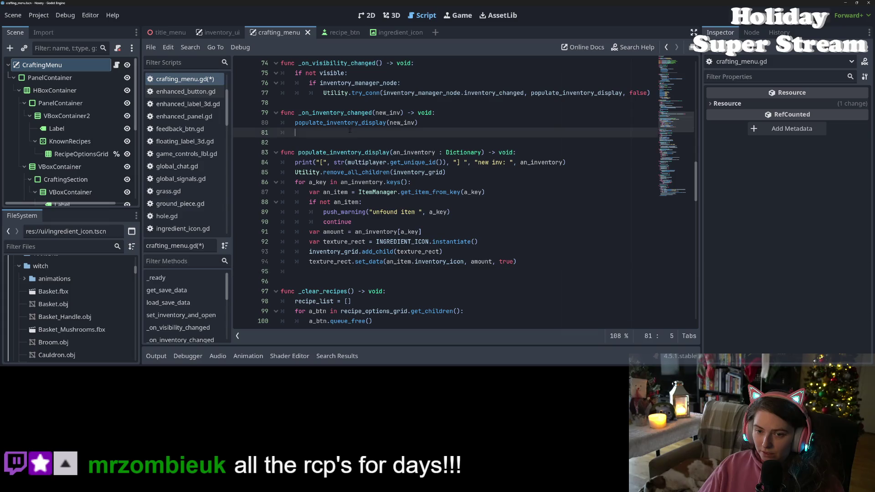
key(ctrl+v)
click(309, 274)
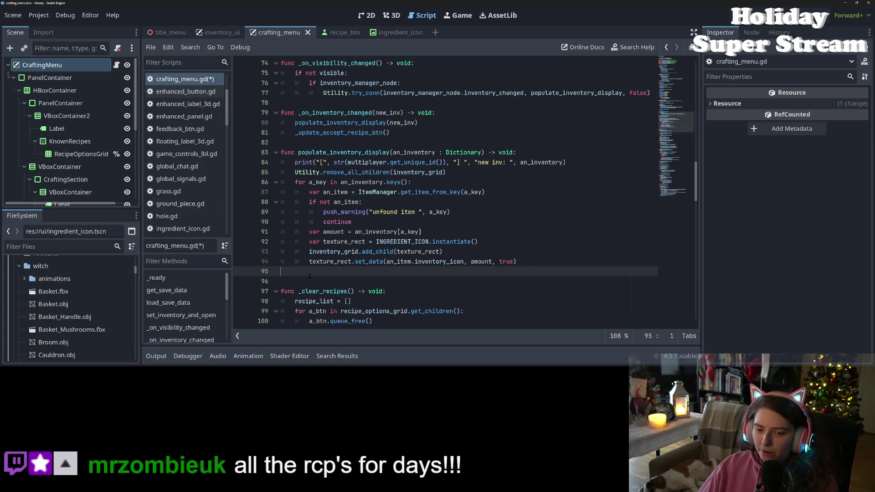
key(BackSpace)
key(BackSpace)
key(ctrl+s)
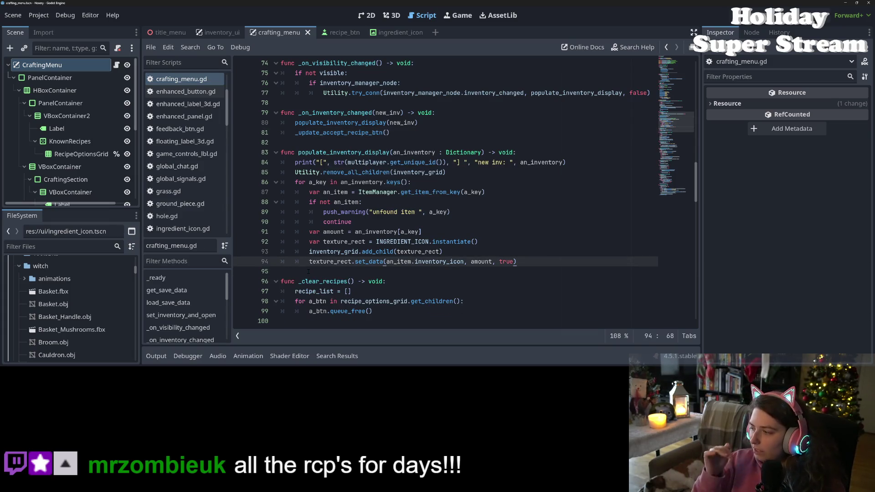
key(Right)
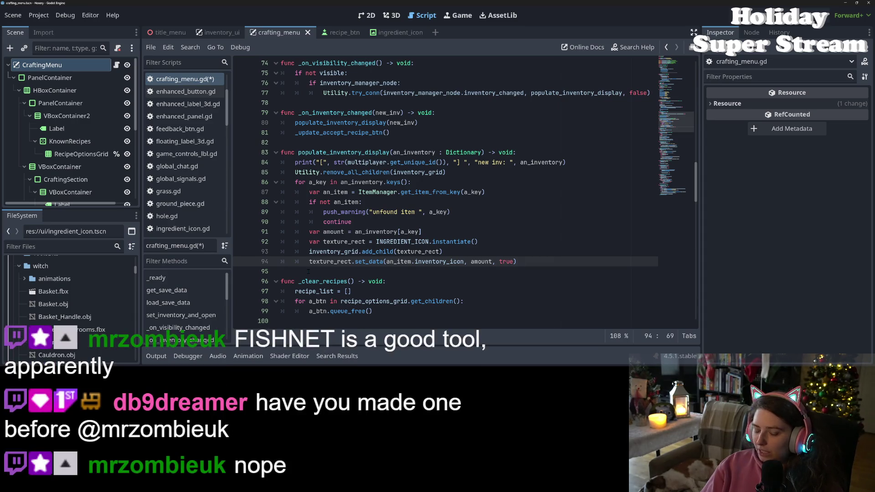
key(ctrl+s)
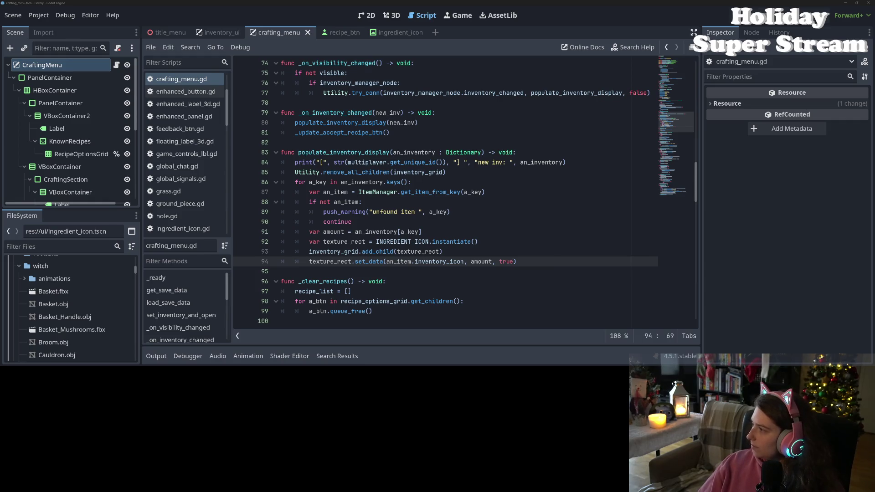
mouse_move(874, 21)
mouse_down()
mouse_move(633, 24)
mouse_move(600, 3)
mouse_up()
Scroll the cooties README through controls, gameplay, installation and key scripts down to Credits
scroll(163, 237, down, 6)
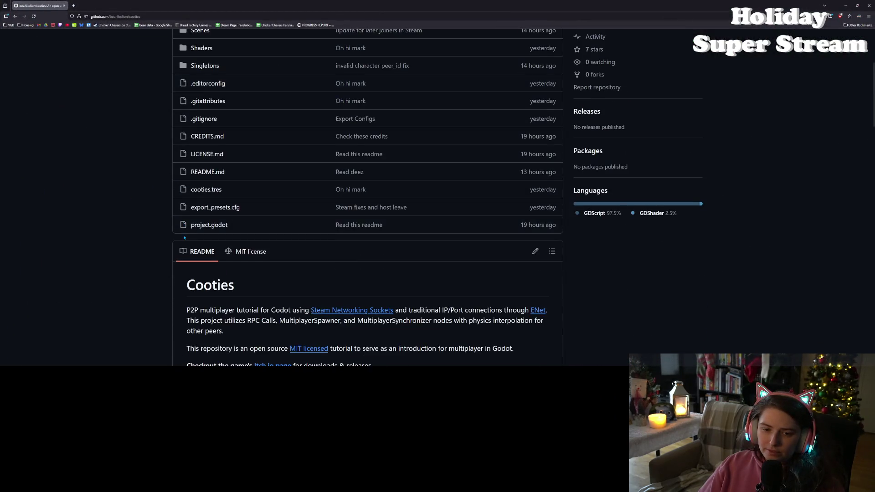
scroll(163, 237, down, 1)
drag(224, 97, 290, 107)
click(280, 124)
scroll(280, 124, up, 3)
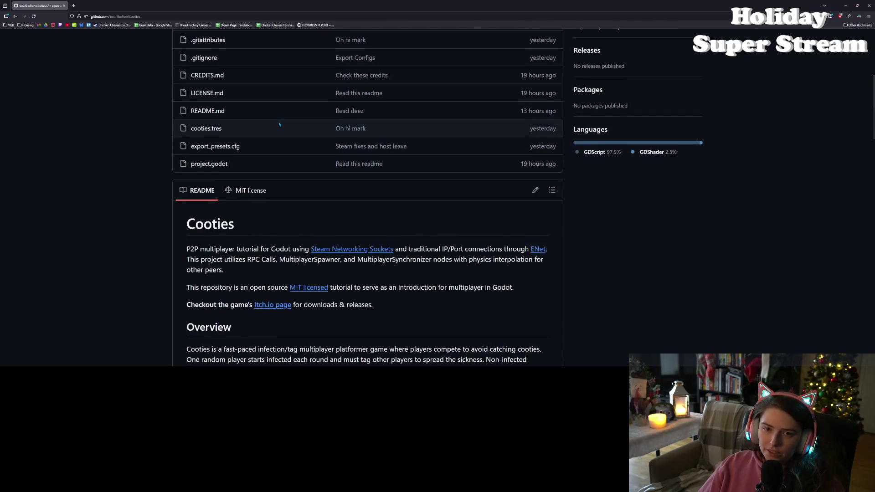
scroll(279, 124, up, 4)
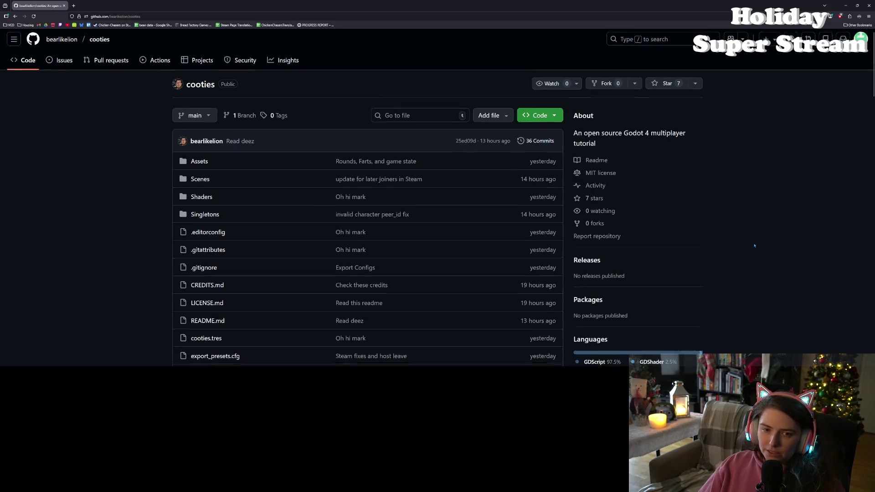
scroll(751, 245, down, 3)
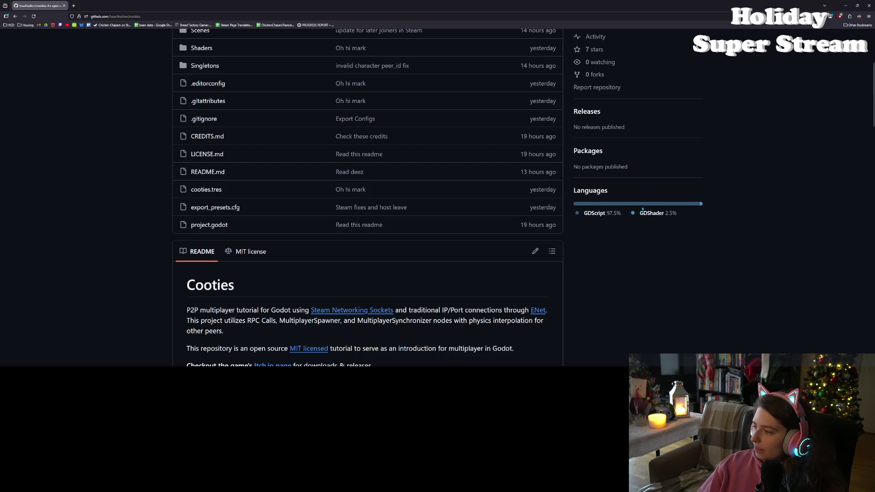
scroll(660, 254, down, 8)
scroll(653, 259, down, 7)
scroll(654, 259, down, 6)
scroll(653, 259, down, 5)
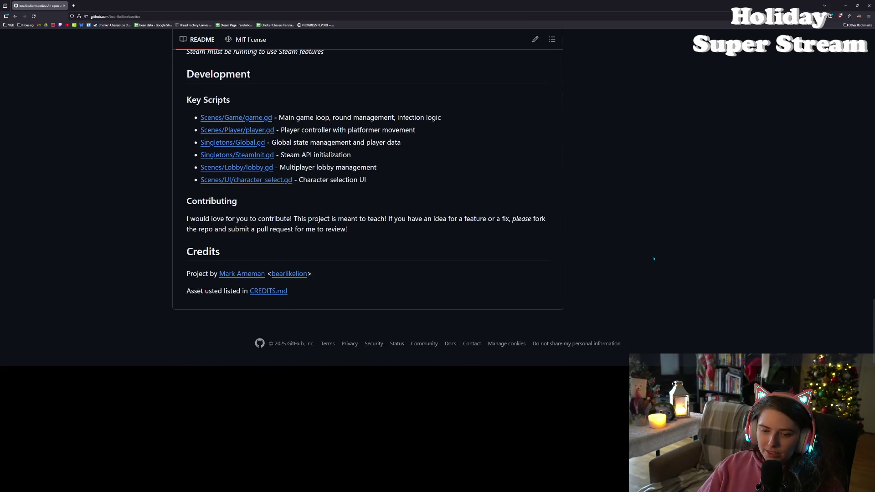
scroll(654, 258, up, 1)
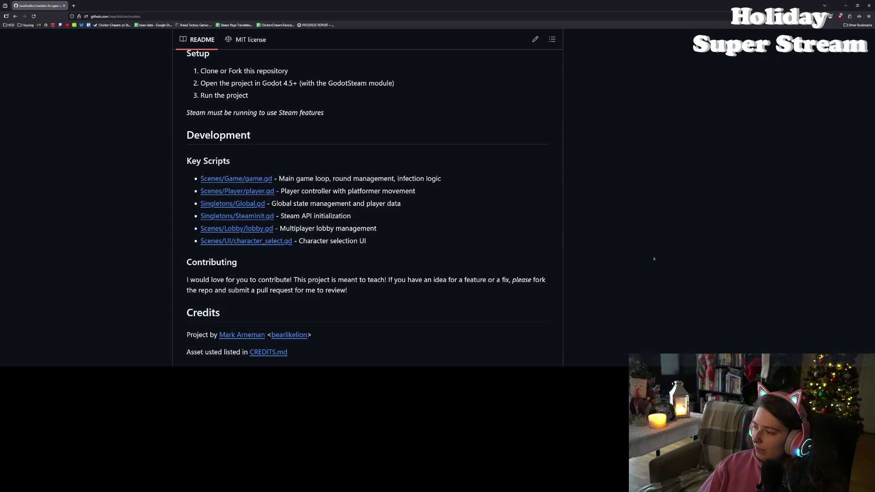
scroll(653, 258, up, 4)
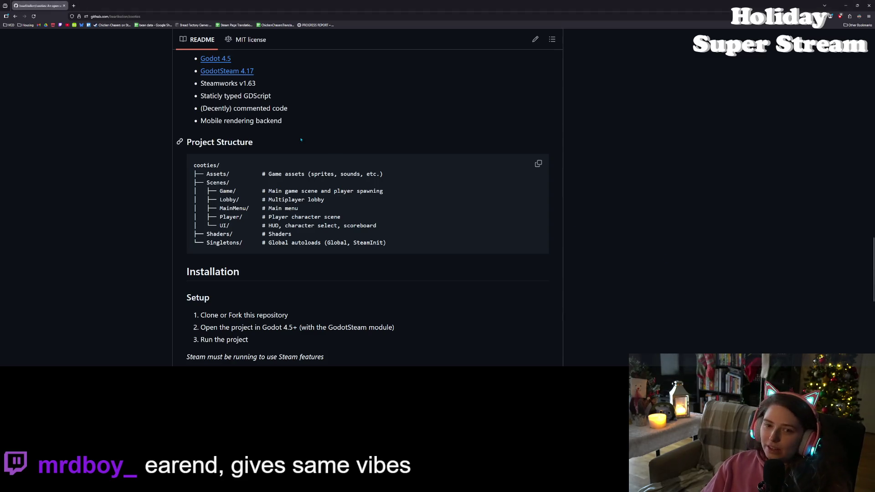
scroll(523, 248, down, 8)
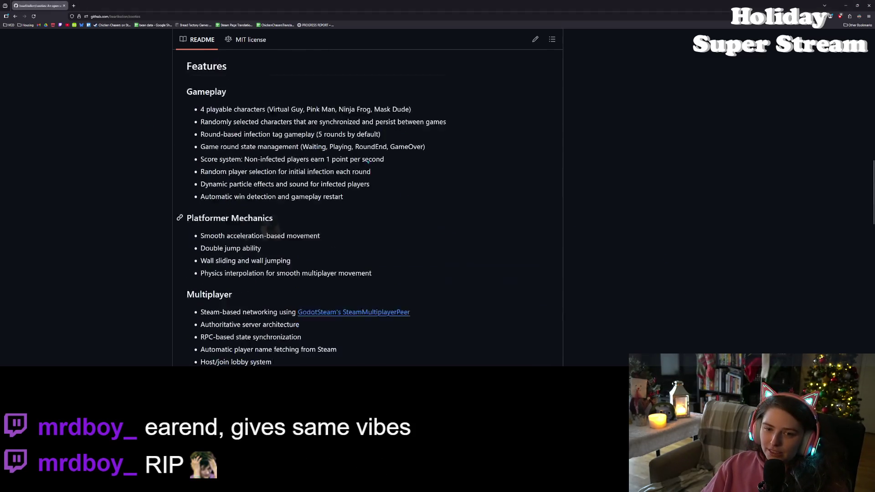
click(258, 16)
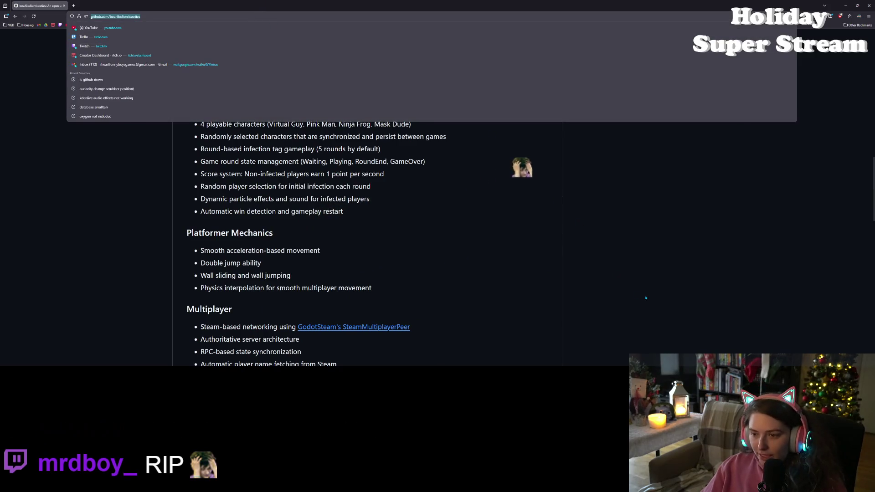
key(Escape)
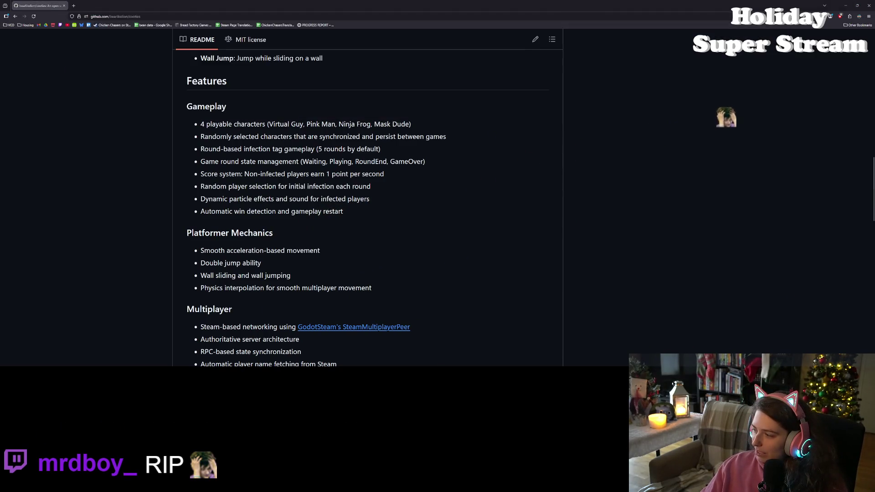
click(868, 6)
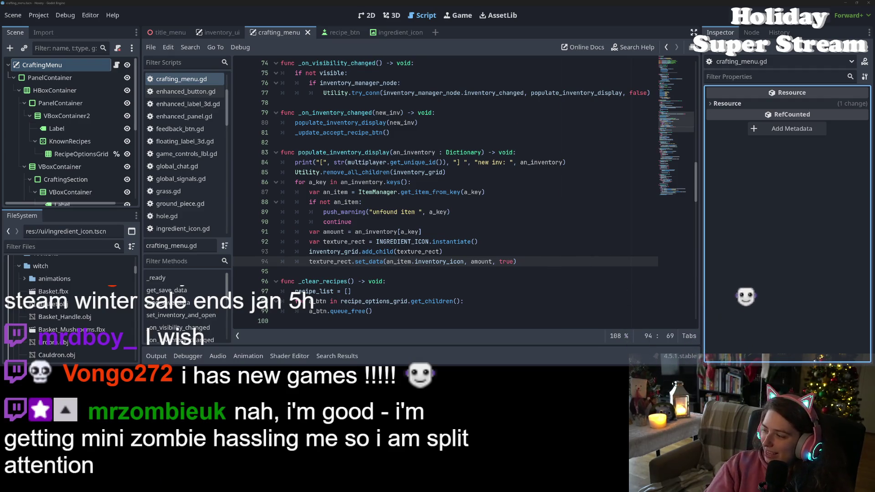
Check the add_child and set_data lines (92–94) of populate_inventory_display, then switch to GitHub Desktop
click(653, 254)
key(Up)
key(Up)
key(Down)
key(Down)
key(Up)
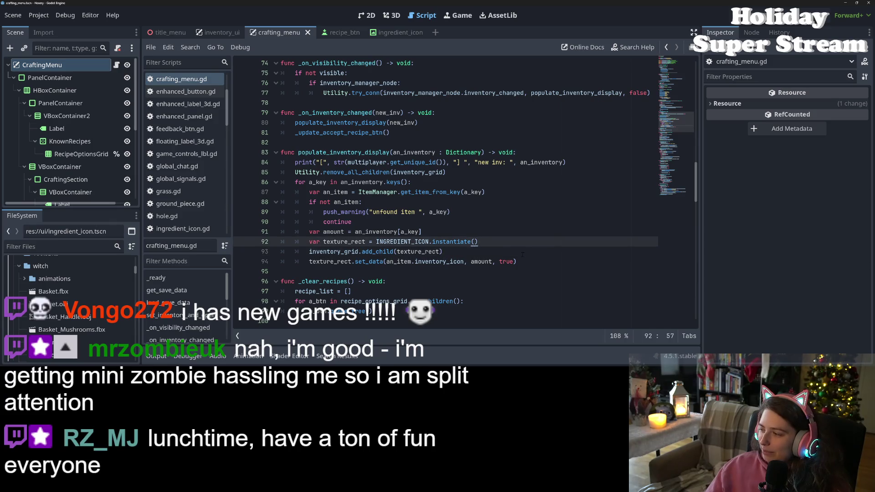
key(Down)
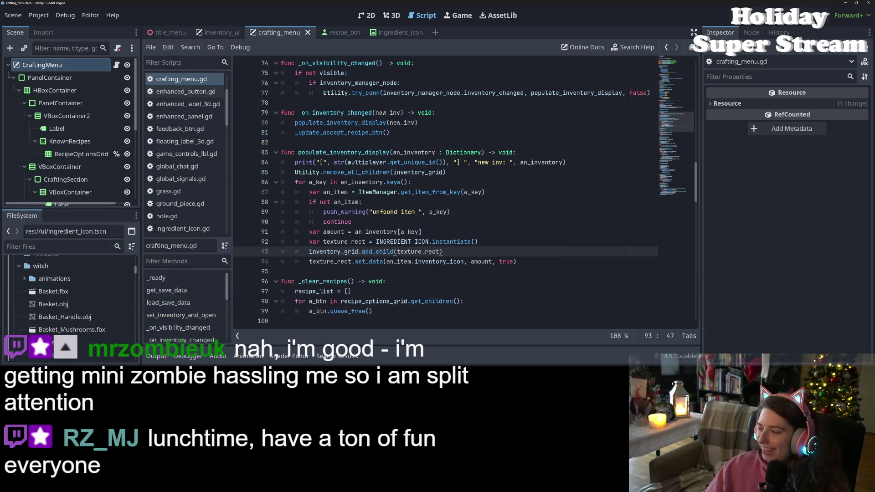
click(447, 262)
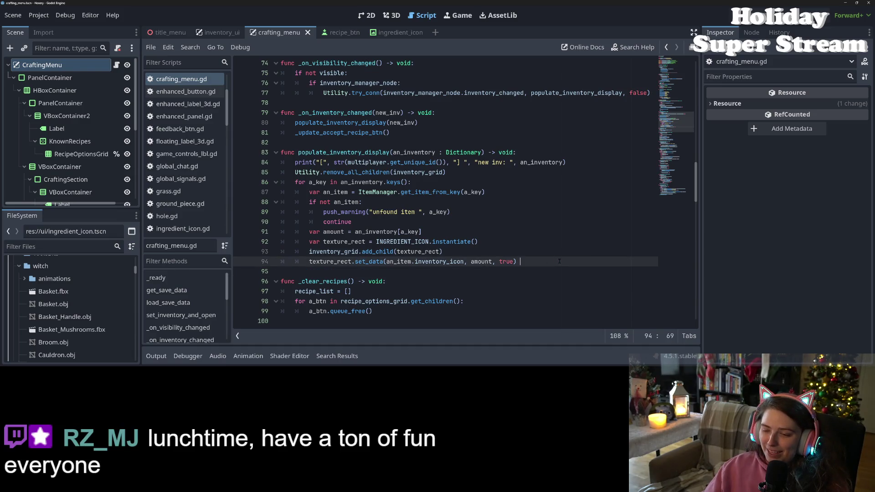
key(Left)
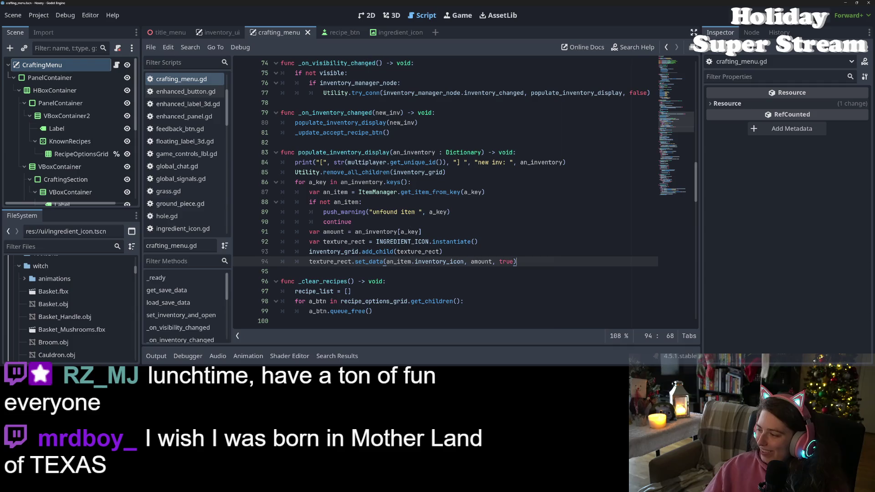
key(alt+Tab)
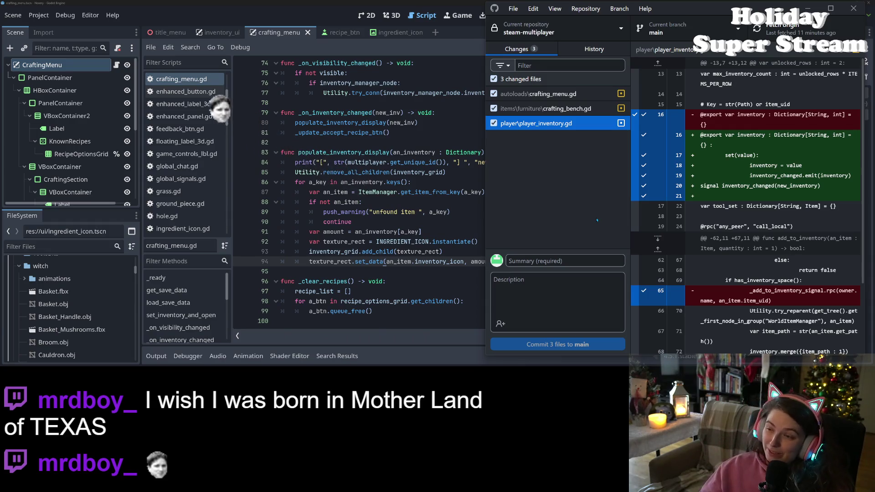
Widen the diff pane and review the player_inventory.gd, crafting_bench.gd and crafting_menu.gd diffs
drag(631, 199, 595, 198)
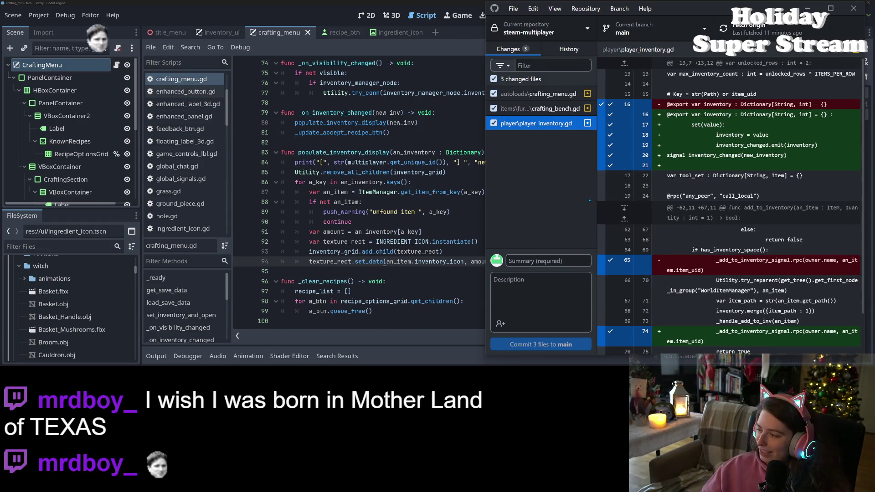
scroll(671, 247, down, 1)
scroll(672, 247, up, 1)
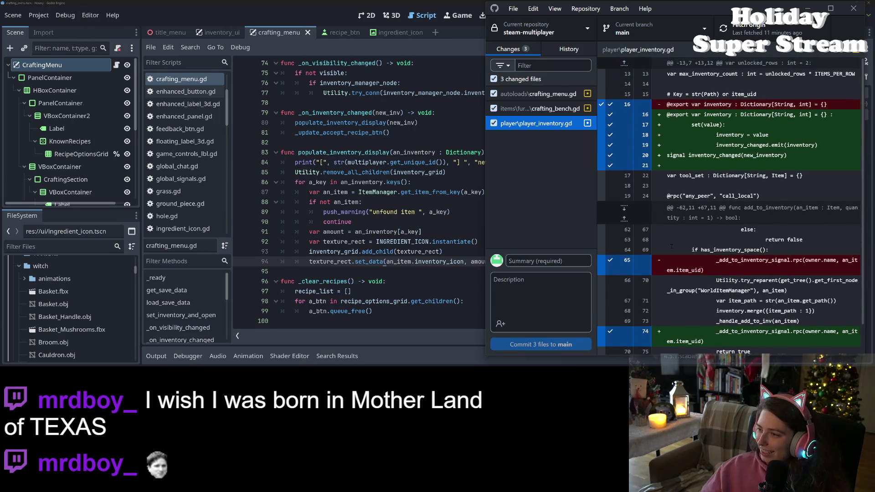
scroll(681, 263, down, 1)
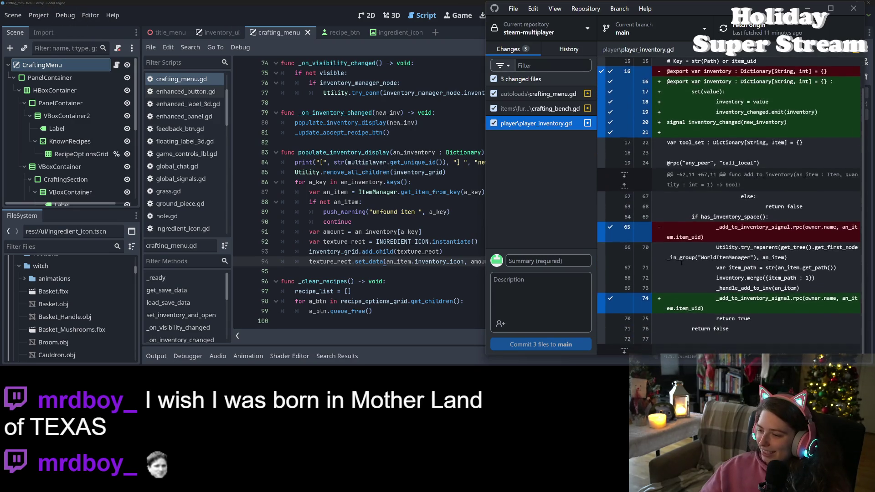
scroll(695, 301, up, 1)
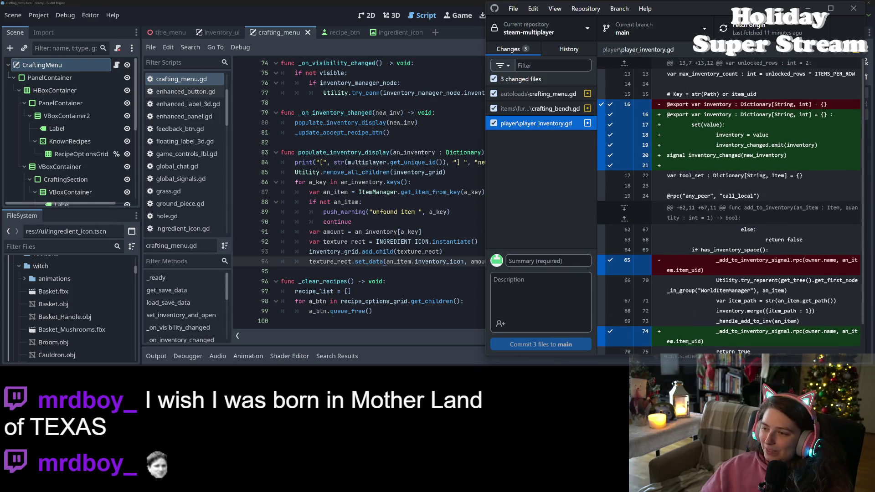
click(553, 109)
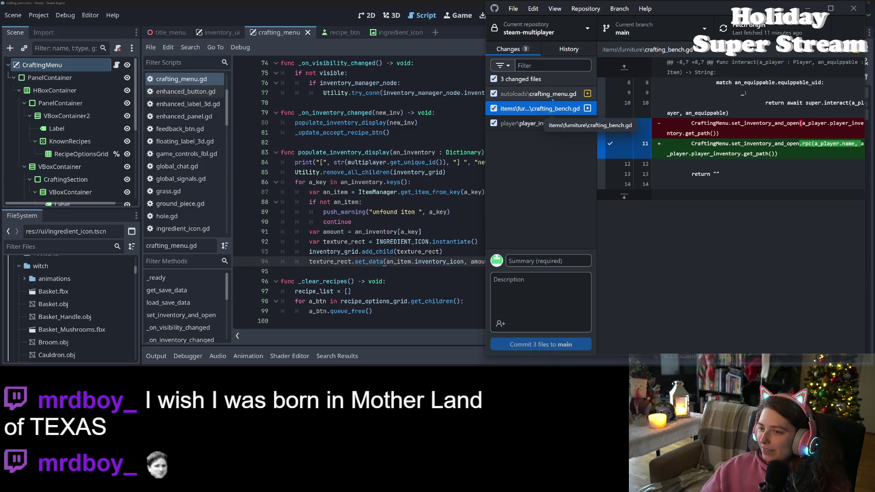
click(537, 94)
scroll(705, 225, down, 10)
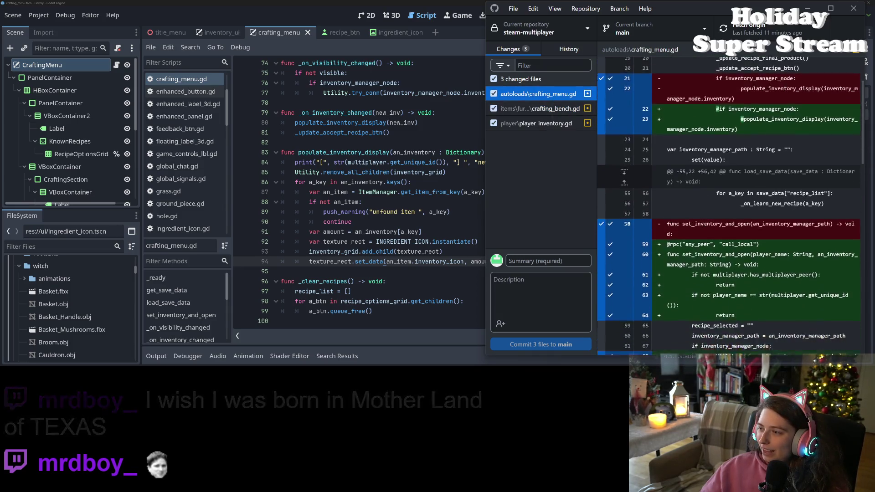
scroll(692, 211, down, 10)
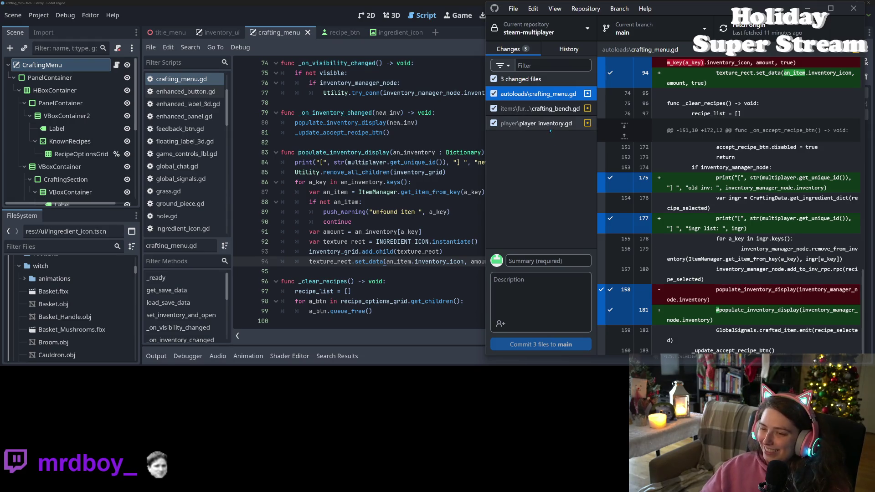
click(403, 112)
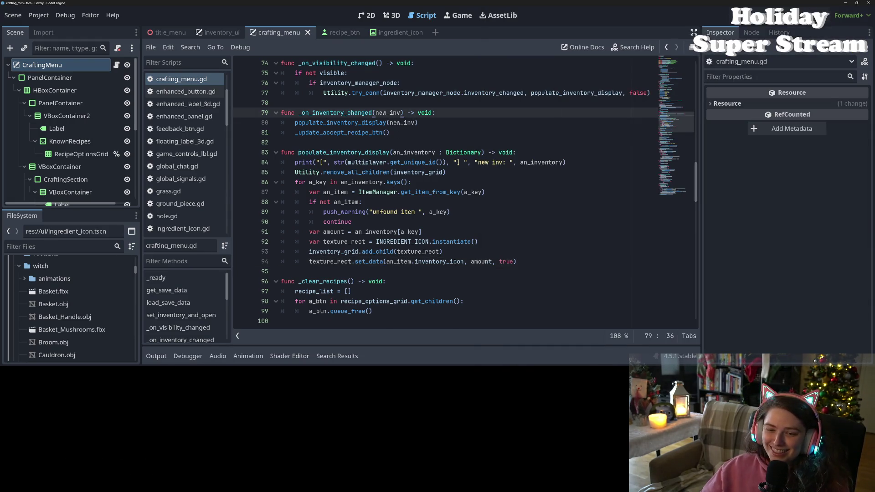
Glance at the crafting_menu.gd diff, return to Godot, then switch to Steam's Winter Sale page
scroll(455, 261, down, 20)
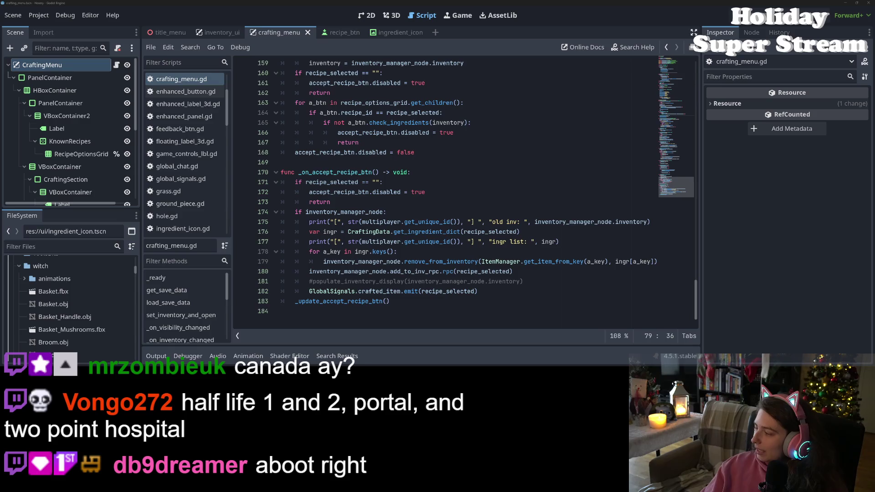
key(alt+Tab)
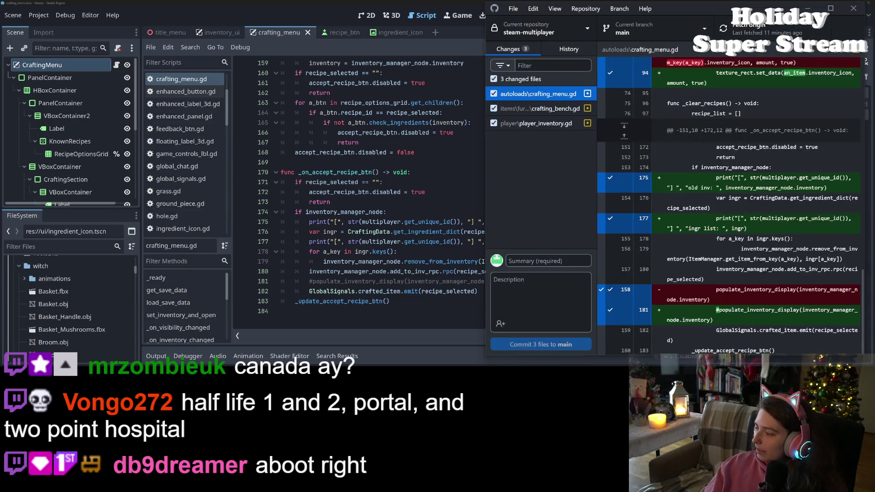
key(alt+Tab)
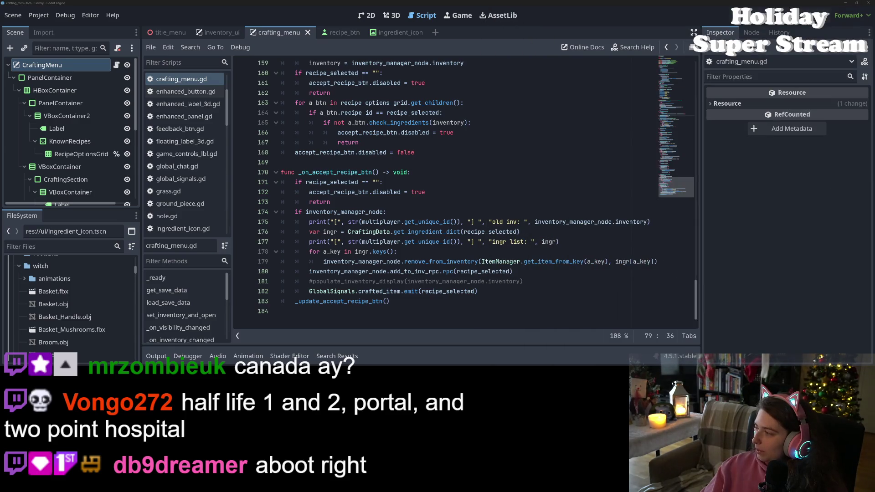
key(alt+Tab)
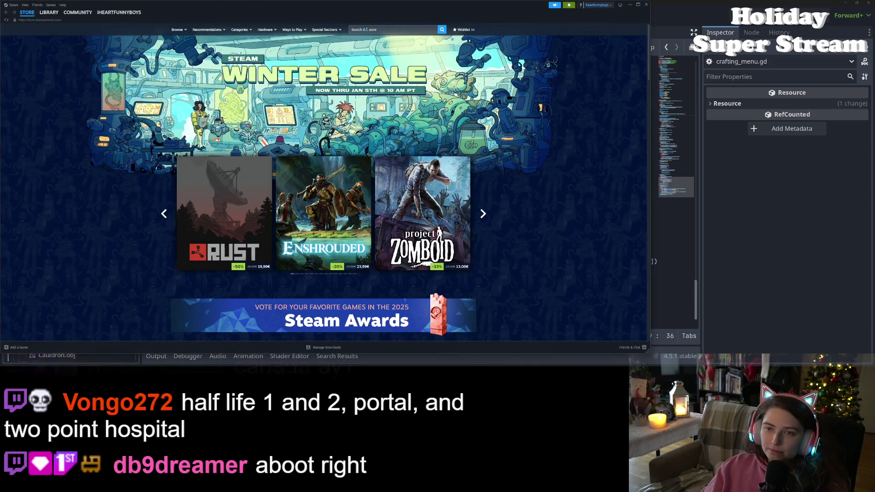
Search the Steam store for "two point" and look over the first results
click(367, 30)
text(two point)
key(Return)
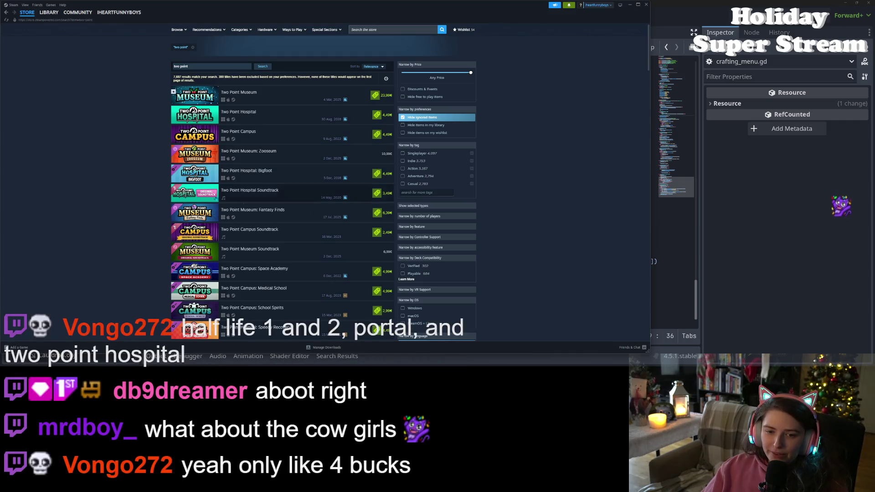
mouse_move(274, 162)
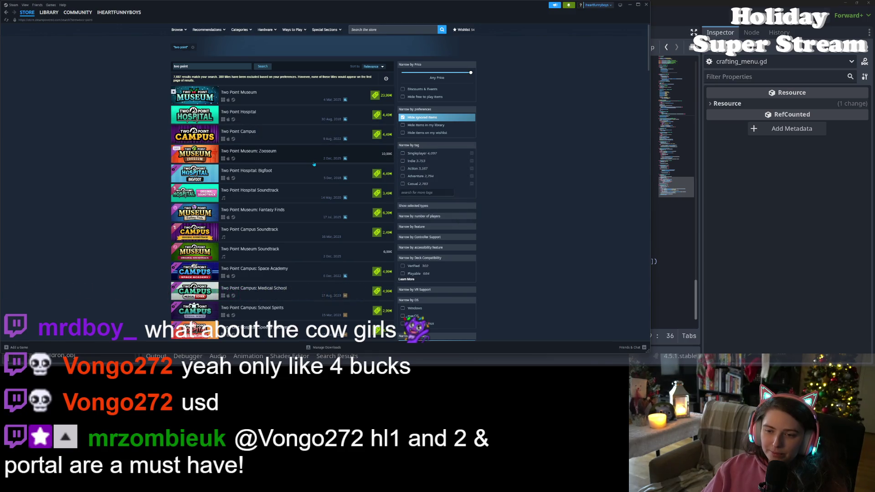
mouse_move(321, 123)
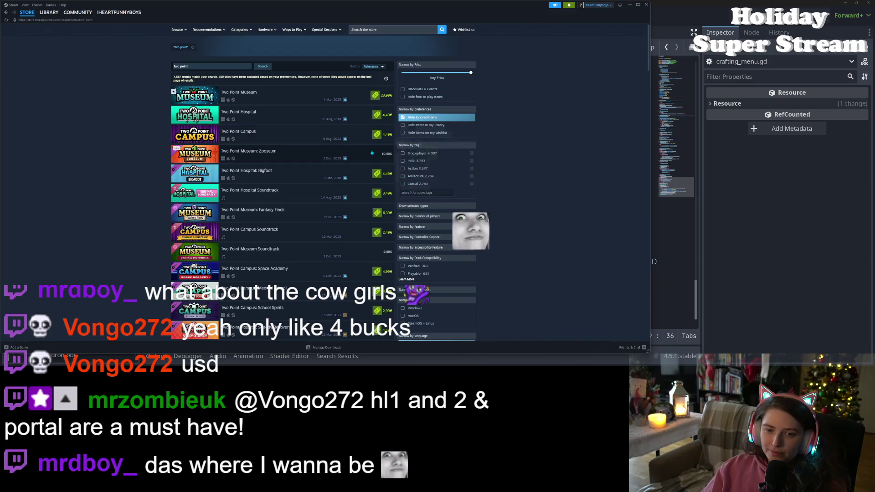
mouse_move(355, 202)
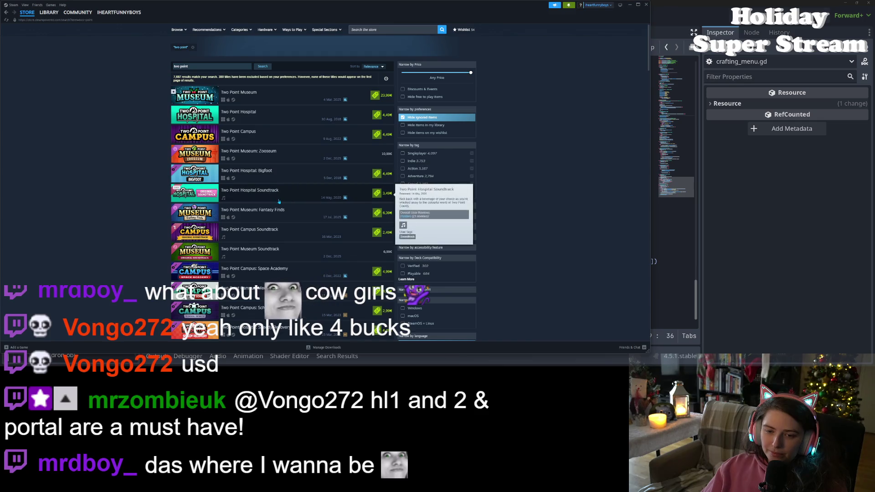
Scroll through the Two Point results and open the Two Point Museum store page
scroll(279, 201, down, 3)
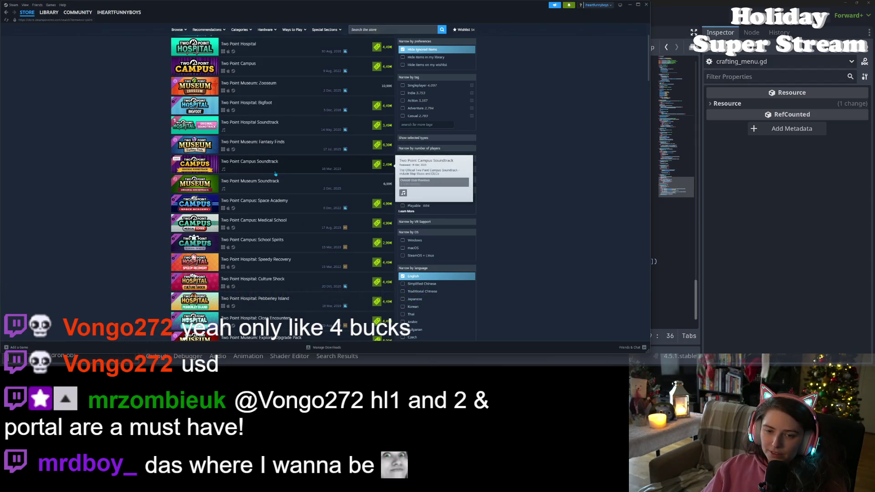
scroll(279, 192, down, 3)
scroll(283, 213, down, 1)
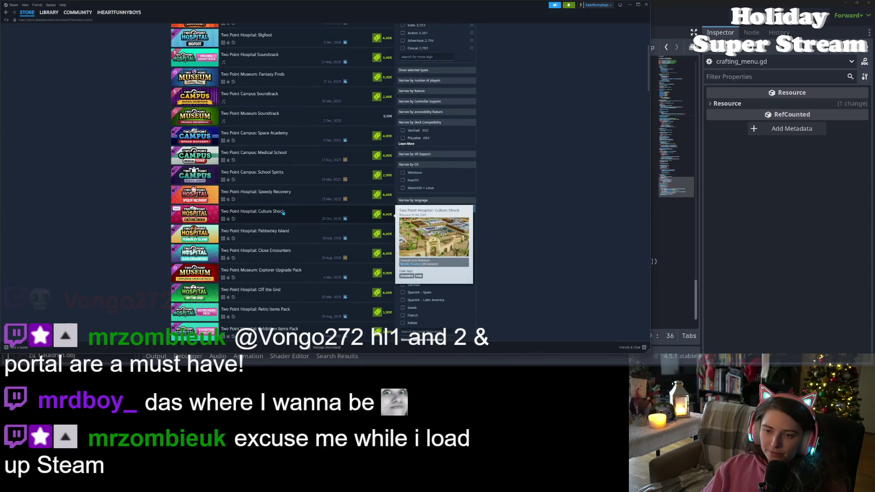
mouse_move(377, 161)
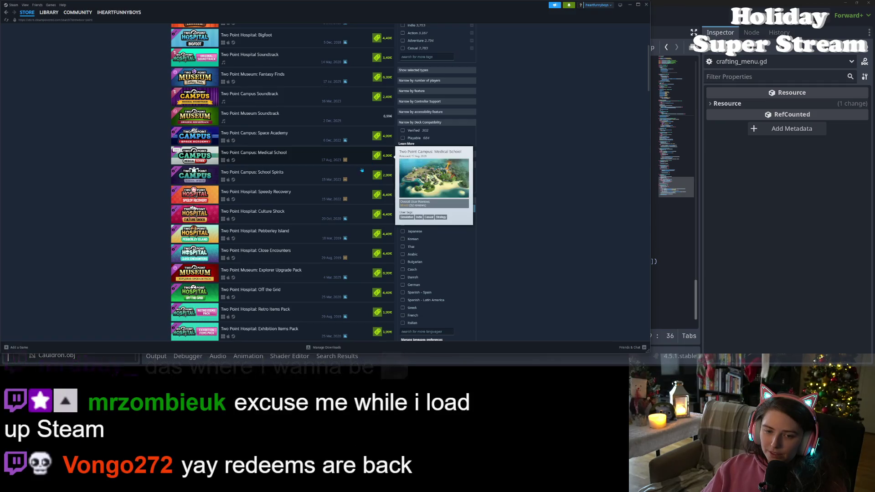
scroll(350, 184, down, 2)
scroll(350, 184, down, 5)
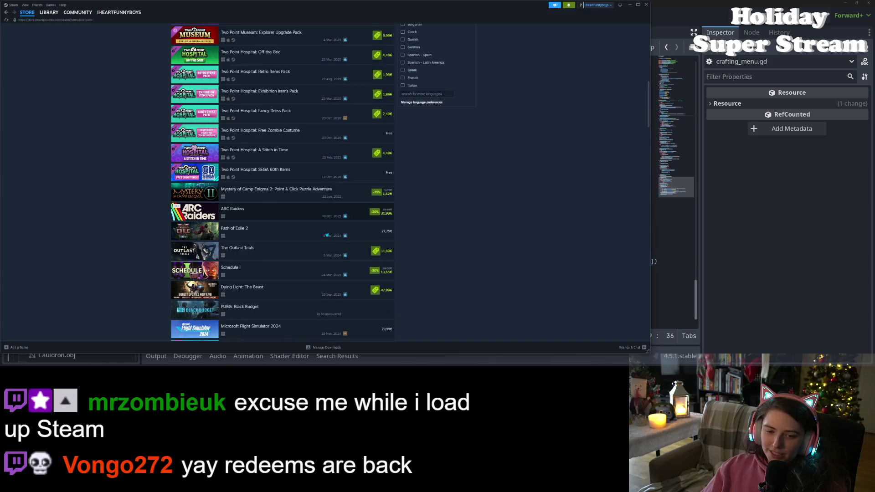
scroll(327, 236, up, 4)
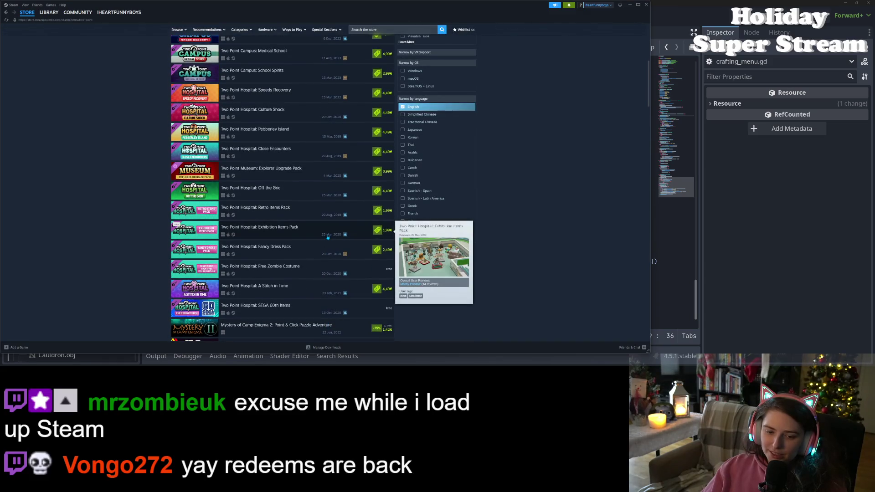
scroll(327, 237, up, 5)
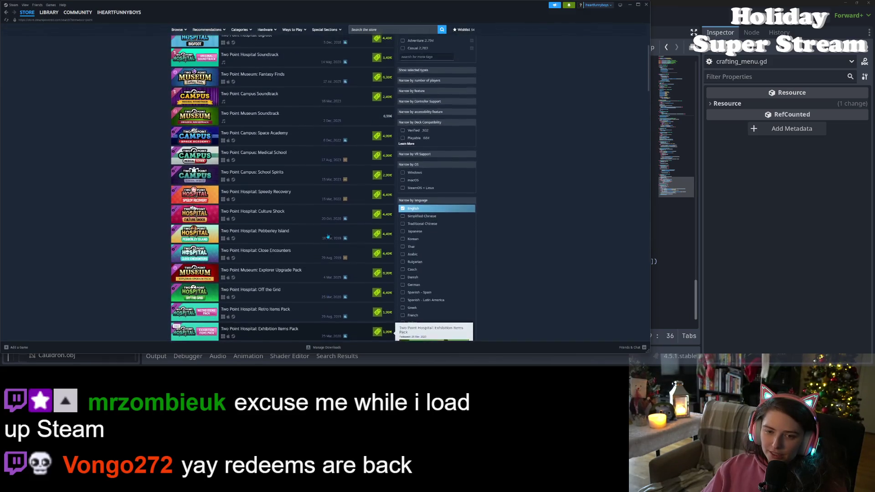
scroll(326, 236, up, 1)
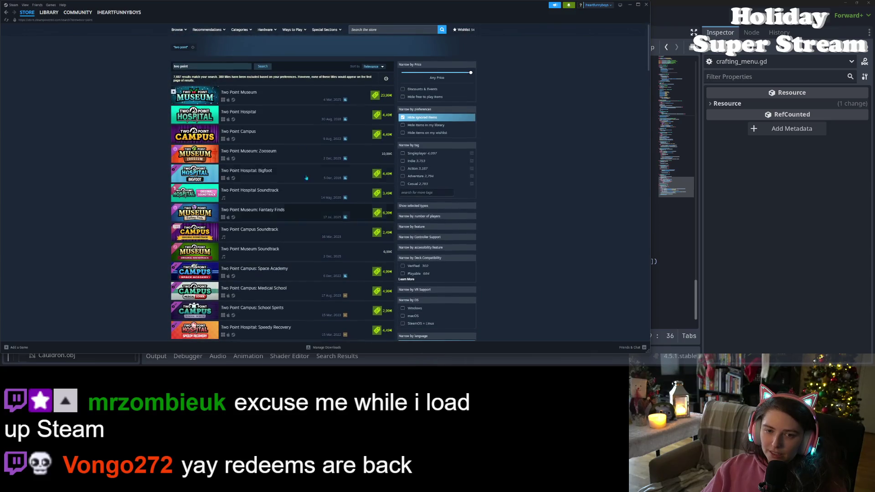
click(308, 100)
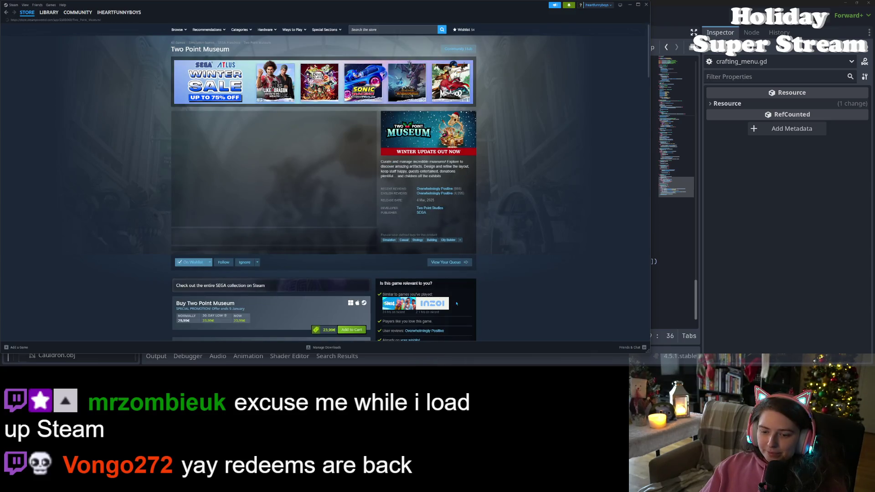
Open the Two Point Hospital store page, highlight its 29,99€ price and pause the trailer
scroll(320, 331, down, 2)
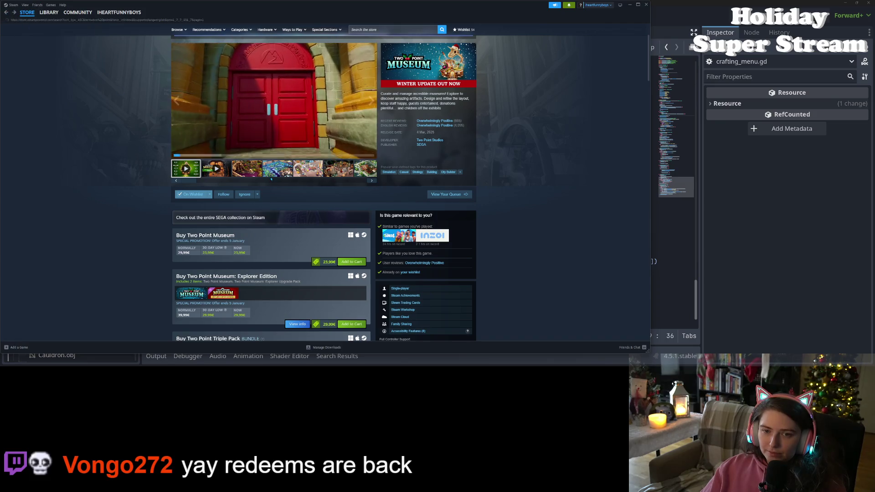
click(280, 77)
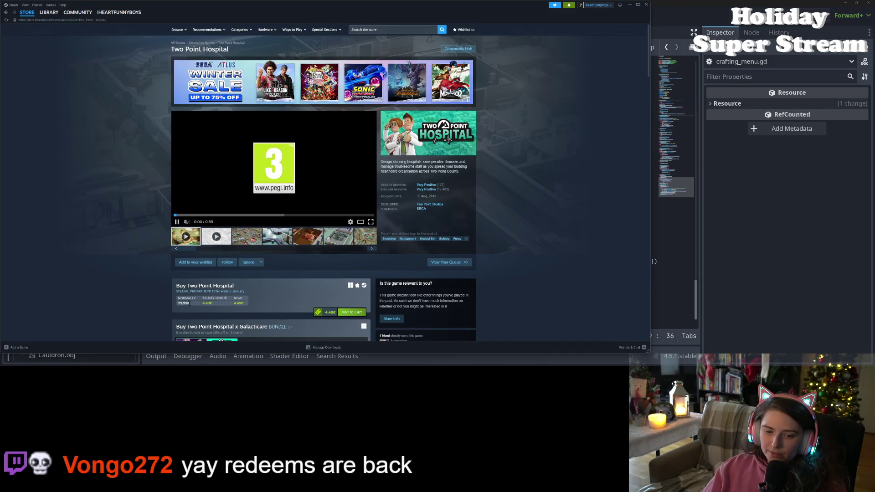
drag(193, 305, 178, 304)
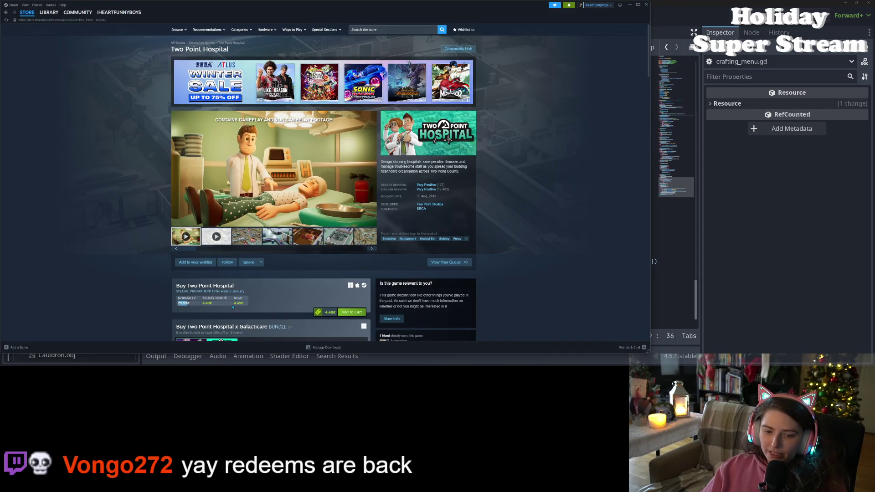
click(177, 222)
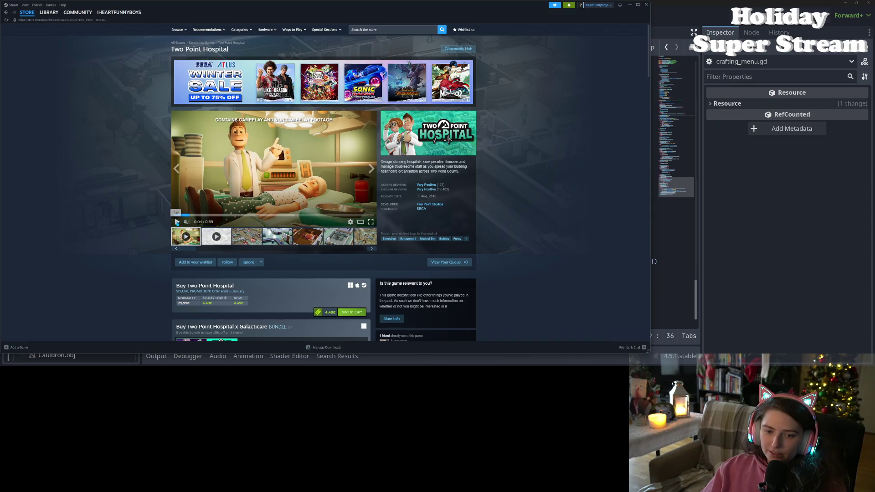
Scroll through the Two Point Hospital page, then close Steam to return to Godot
scroll(163, 286, down, 3)
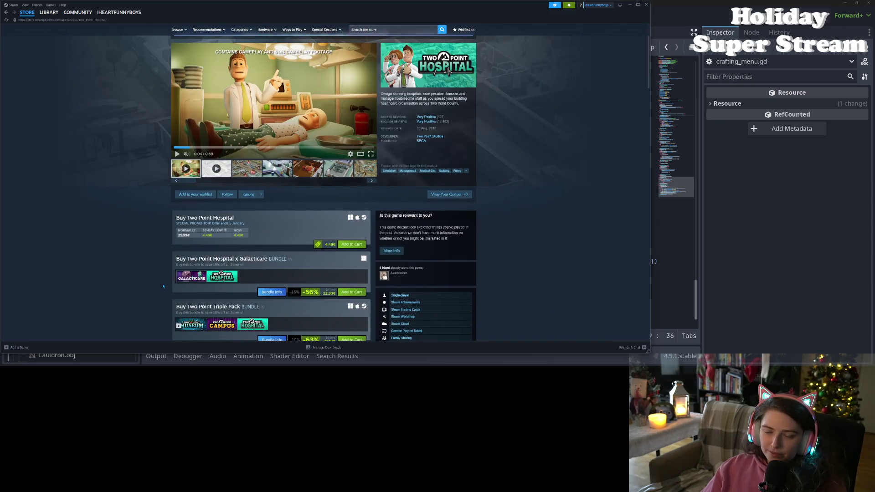
scroll(163, 286, down, 1)
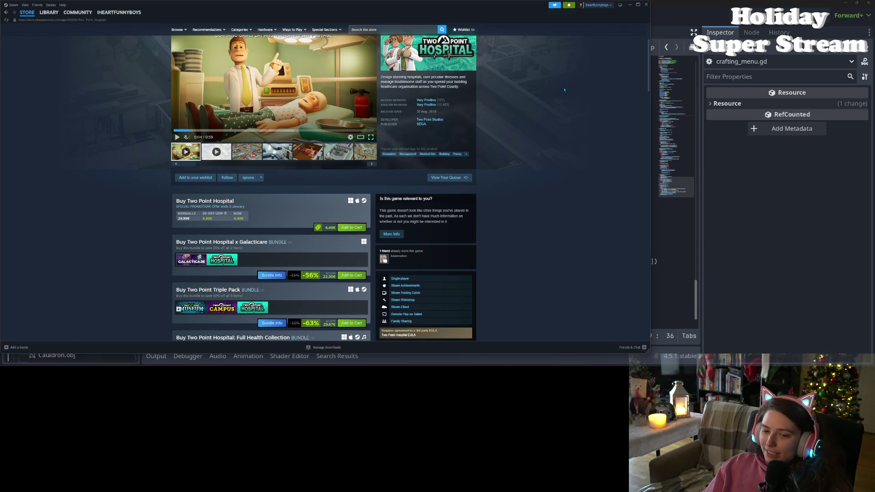
scroll(311, 268, up, 3)
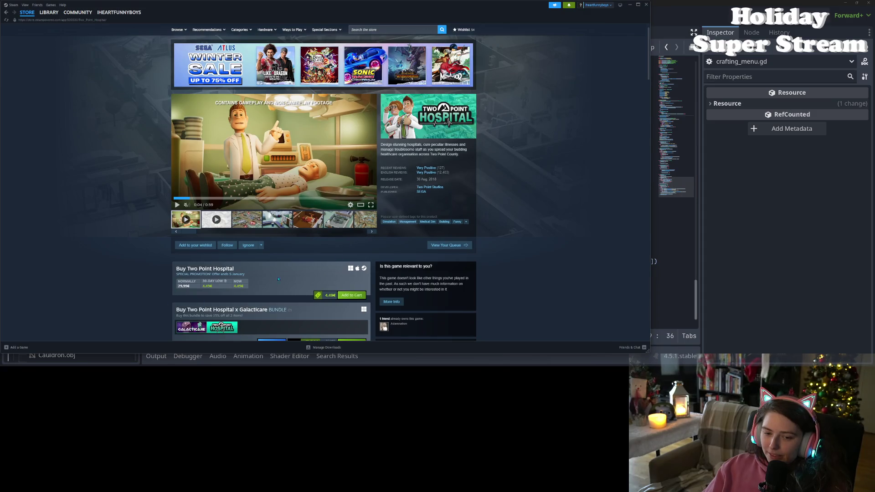
click(646, 4)
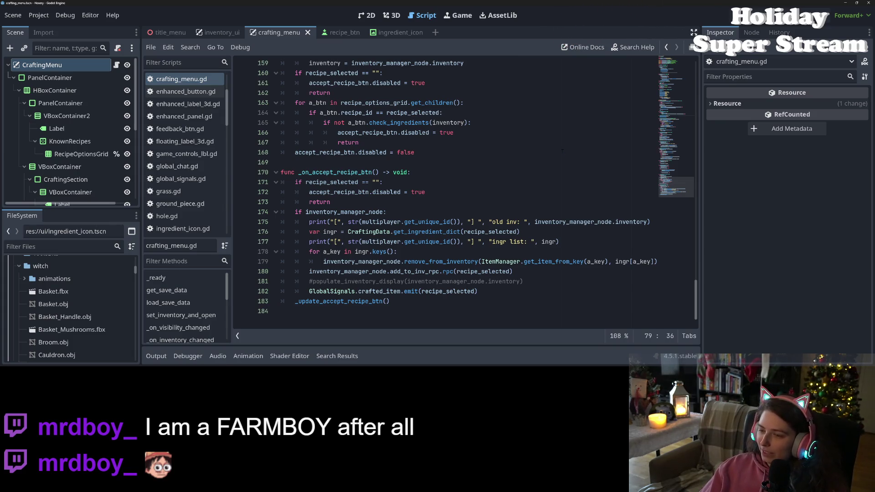
click(392, 204)
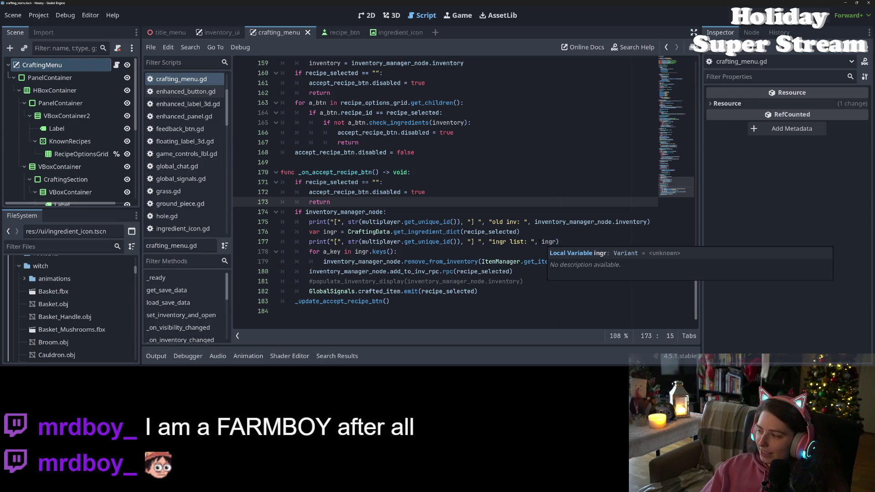
click(528, 271)
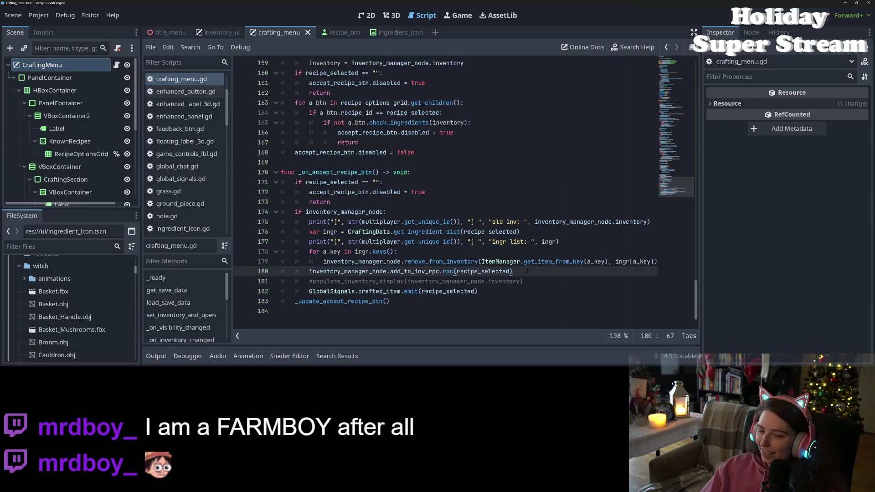
click(541, 282)
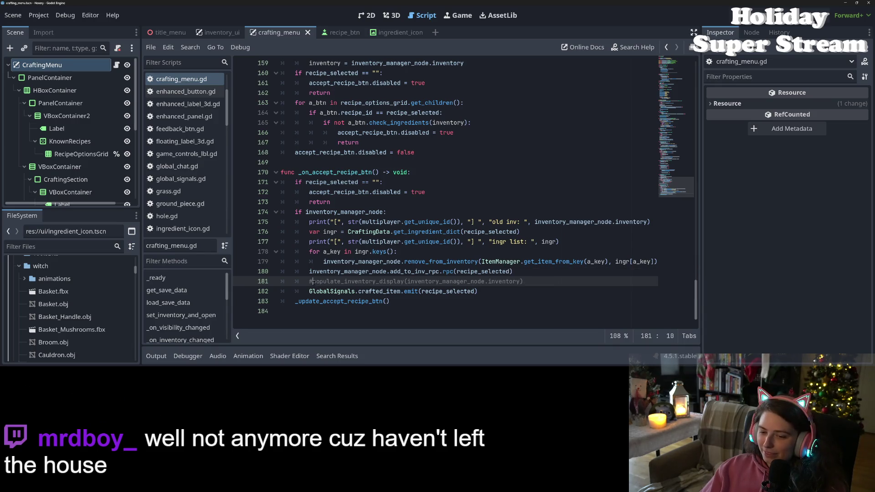
click(495, 281)
double_click(361, 281)
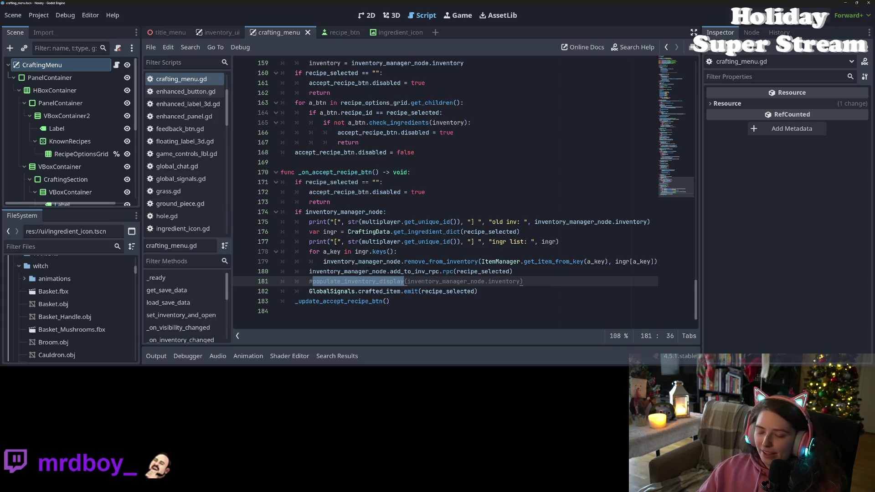
double_click(414, 271)
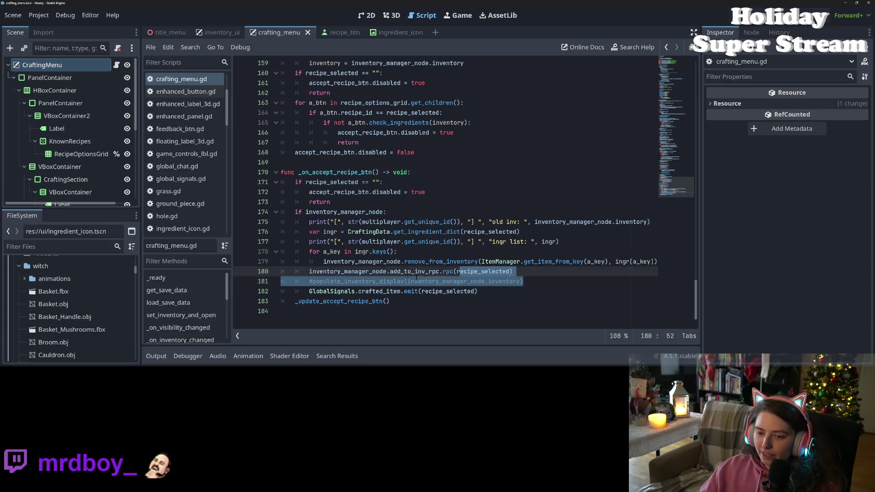
Delete the commented-out #populate_inventory_display line 181 and save crafting_menu.gd
drag(543, 283, 242, 283)
key(BackSpace)
key(BackSpace)
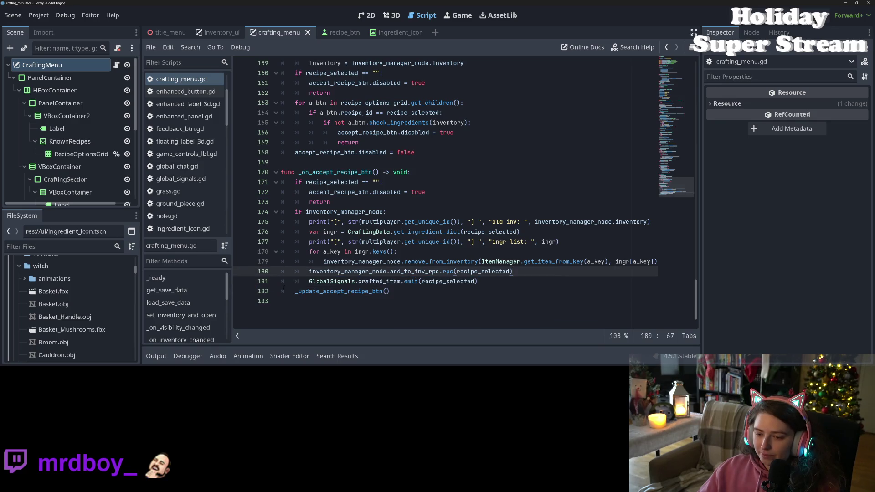
double_click(379, 281)
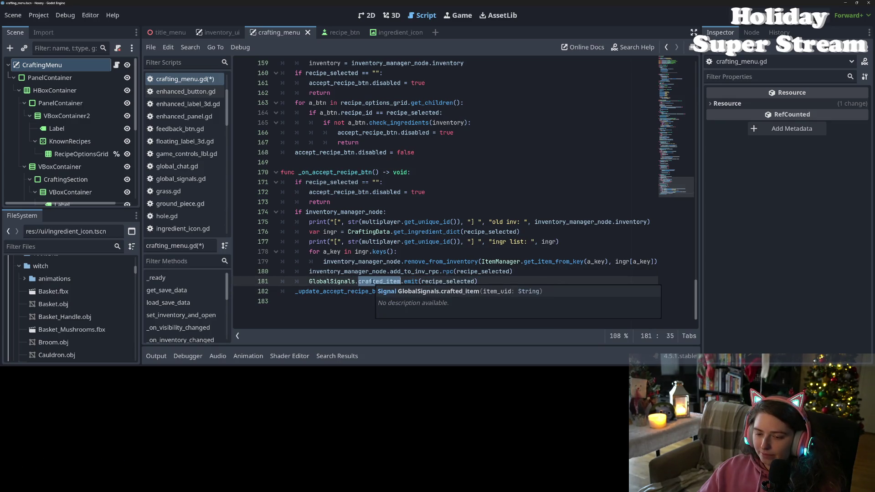
click(373, 281)
key(ctrl+s)
Scroll up to review the populate_inventory_display function
scroll(448, 279, up, 6)
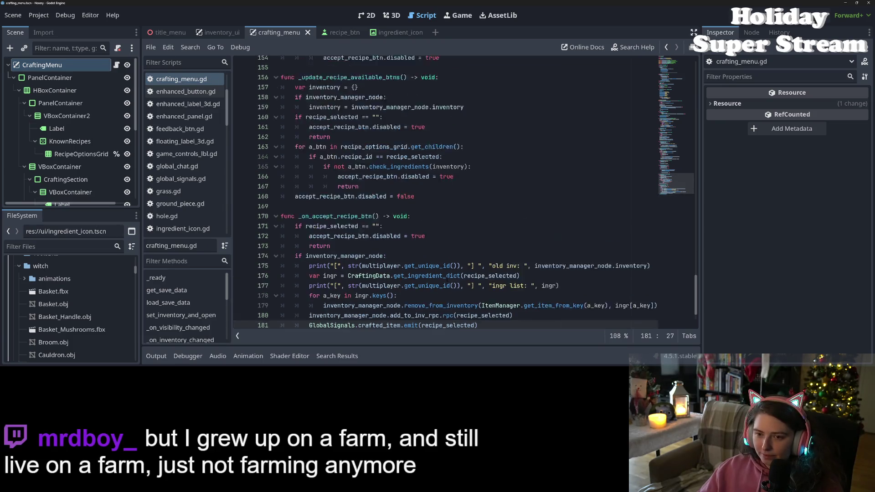
scroll(449, 279, up, 16)
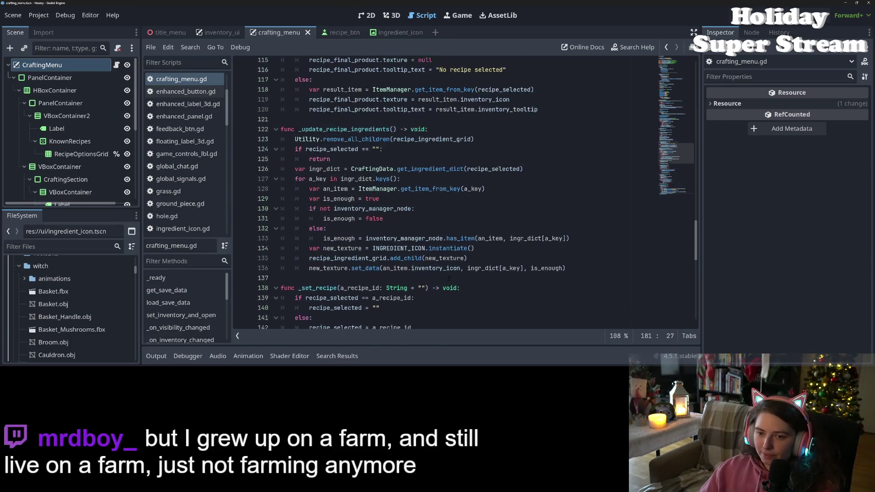
scroll(446, 276, up, 11)
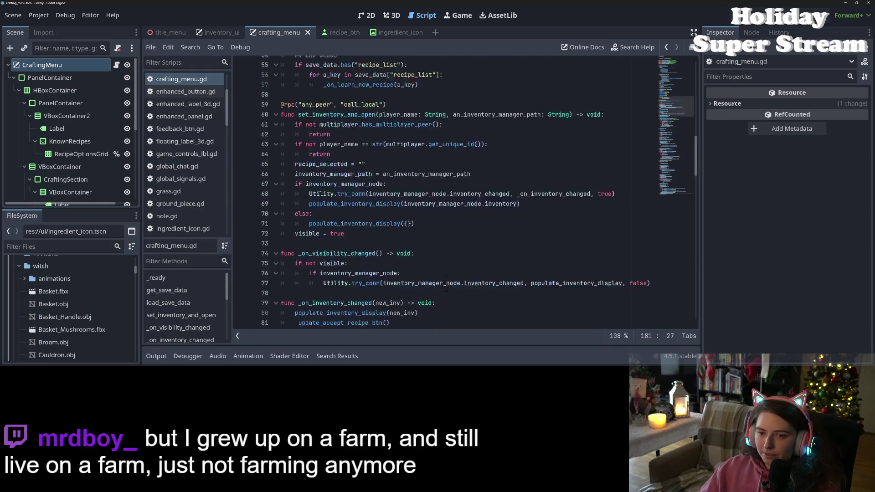
scroll(446, 276, down, 3)
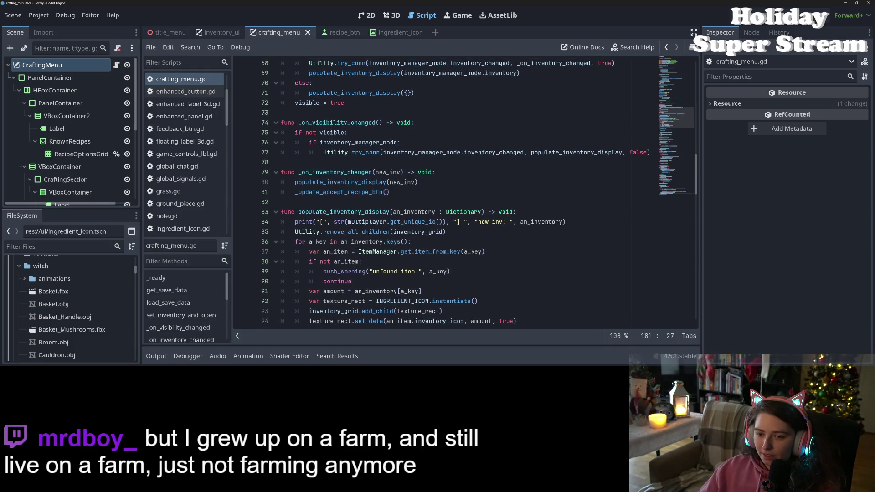
click(376, 221)
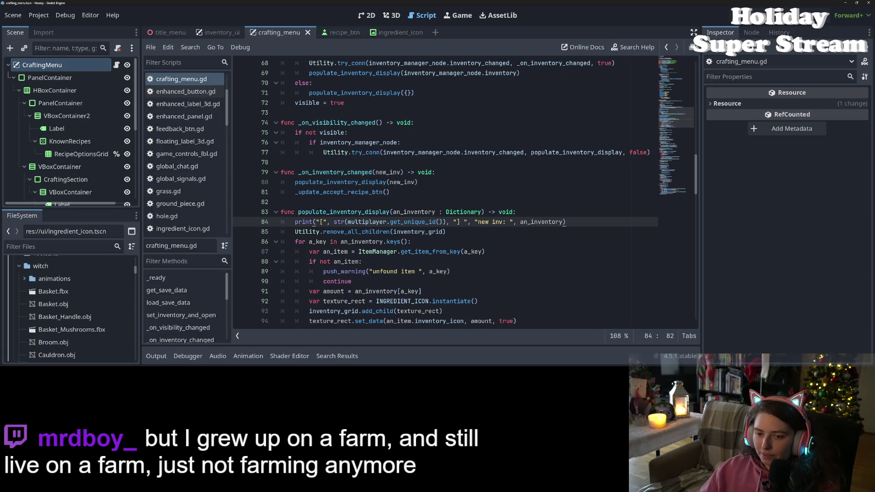
double_click(344, 212)
scroll(464, 193, up, 1)
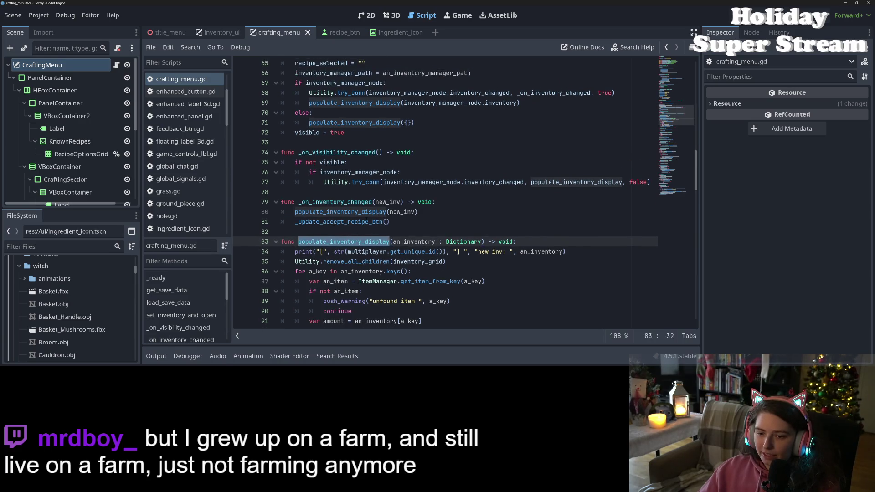
Insert print("disconnecting thing") above the line-77 try_conn disconnect and save the script
scroll(380, 247, up, 2)
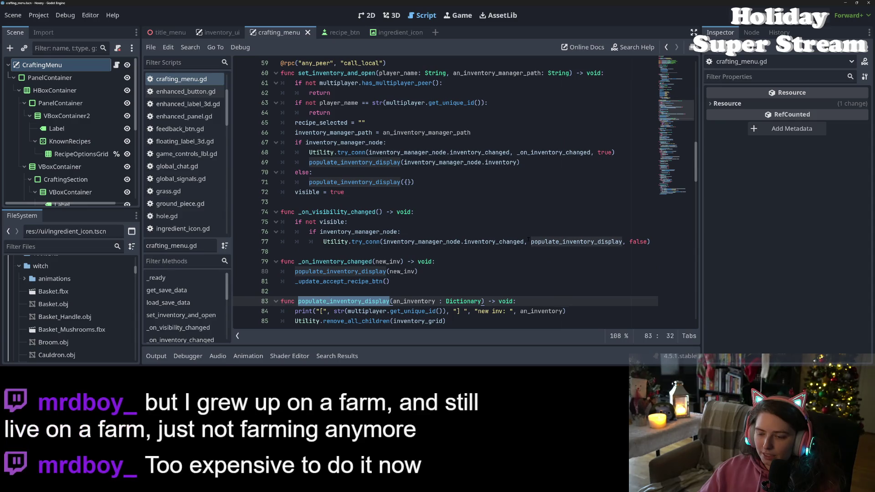
double_click(474, 242)
double_click(541, 242)
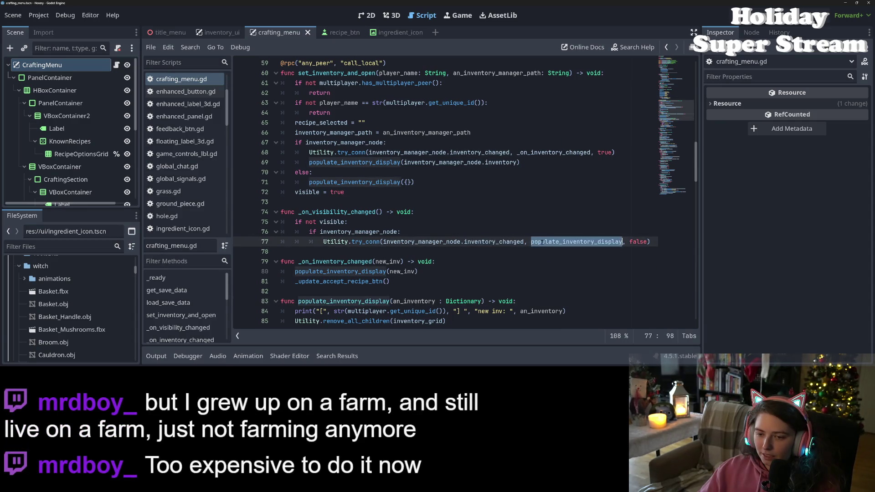
click(436, 232)
key(Return)
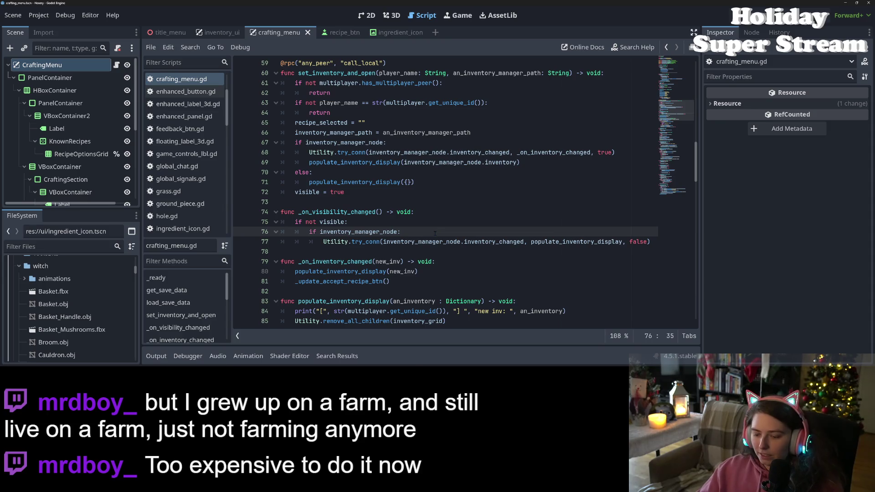
text(print(")
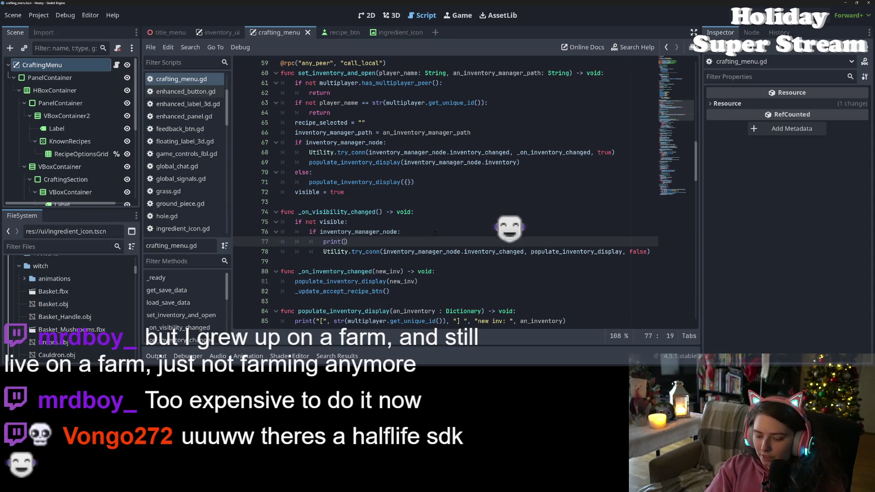
text(disconnec)
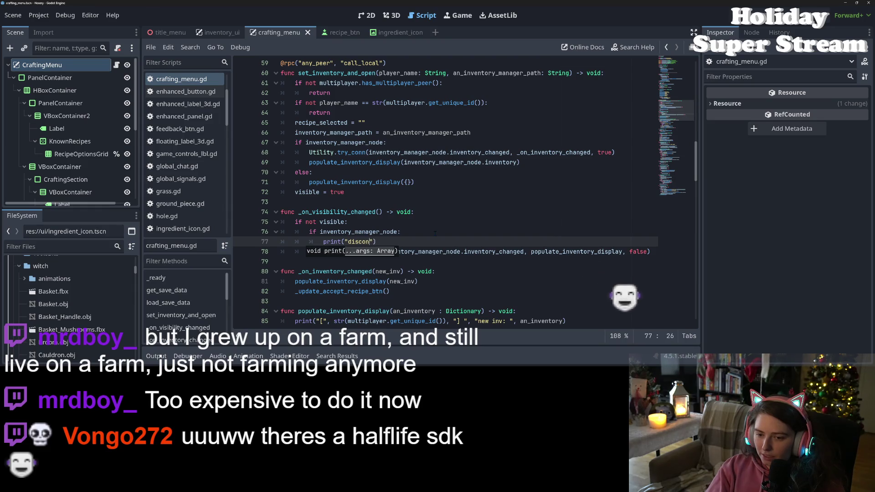
text(ting)
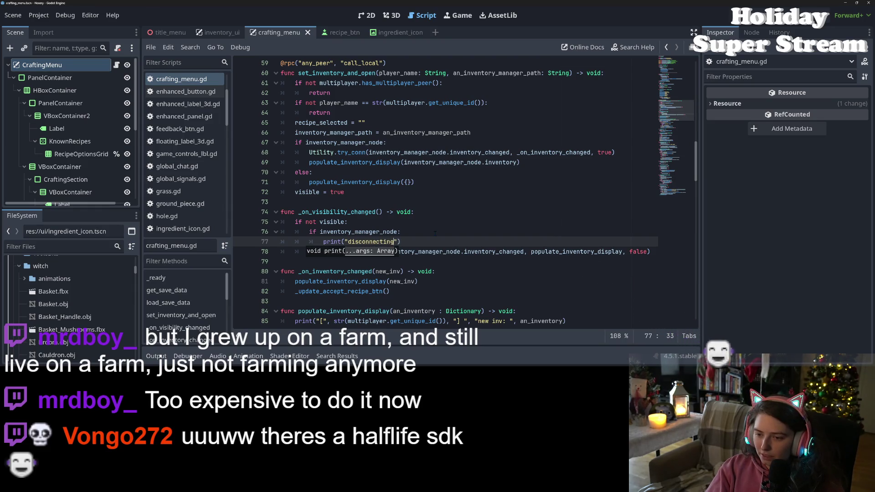
text( thing)
key(ctrl+s)
double_click(358, 231)
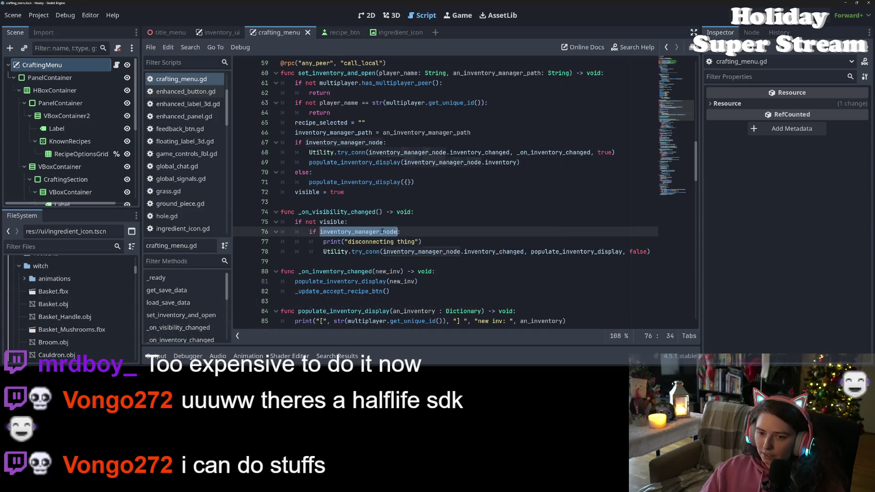
Scroll up to the inventory_manager_path declaration on line 25 and its setter parameter
scroll(358, 231, up, 1)
scroll(401, 223, up, 2)
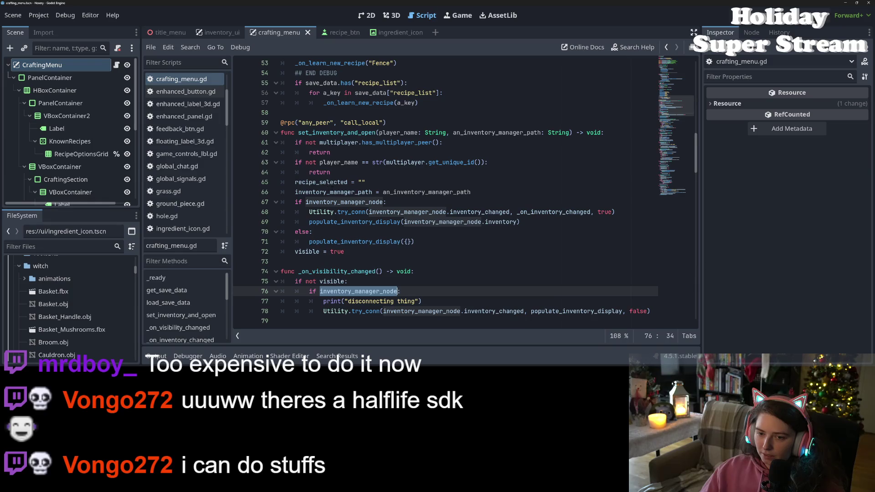
scroll(401, 223, up, 2)
double_click(491, 192)
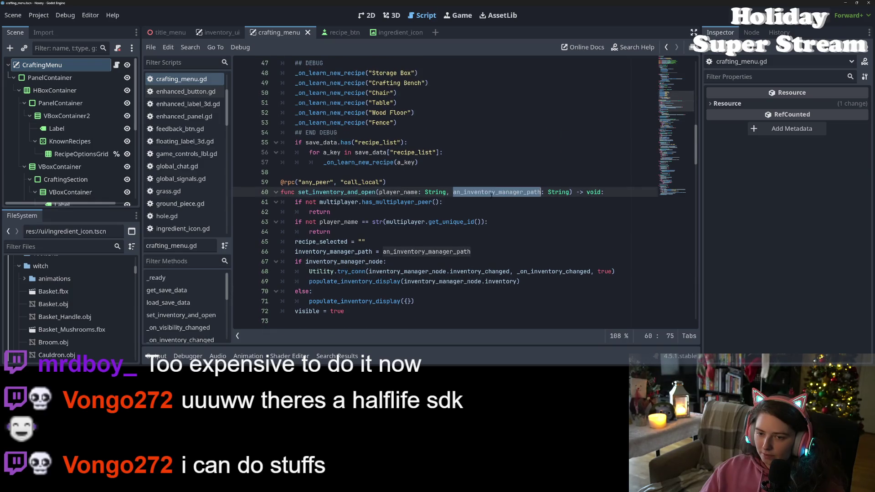
scroll(492, 216, up, 4)
scroll(492, 216, up, 11)
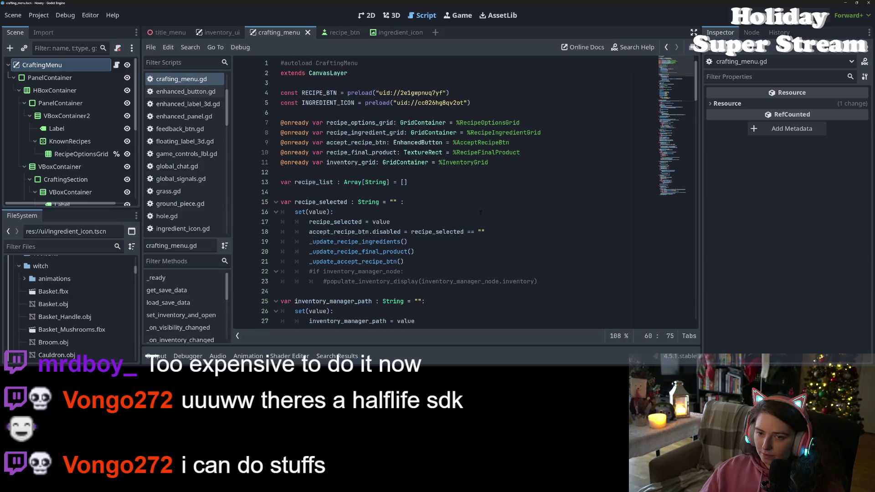
scroll(444, 192, down, 2)
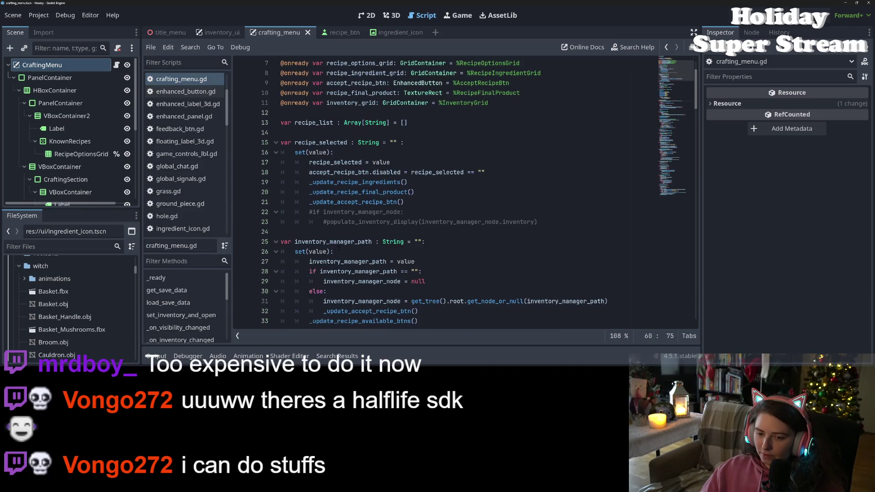
double_click(333, 242)
scroll(445, 192, down, 3)
Review the setter's inventory_manager_node and _update_accept_recipe_btn references on lines 27–33
double_click(360, 231)
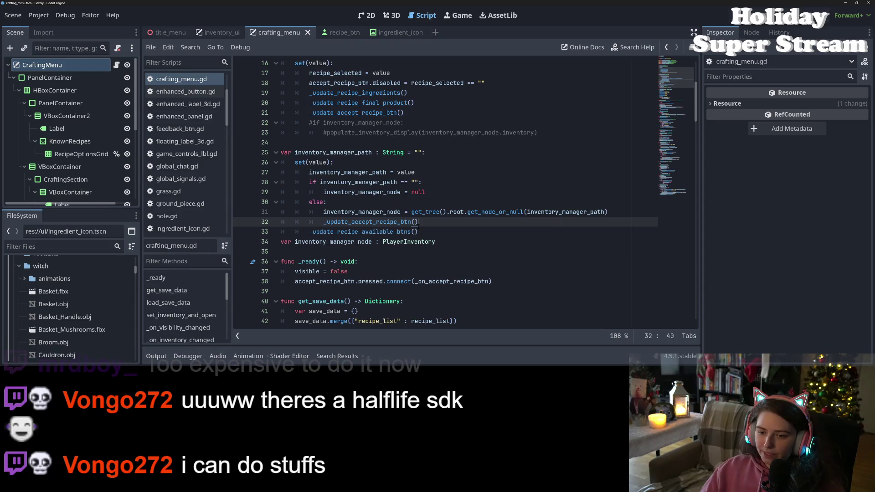
click(406, 172)
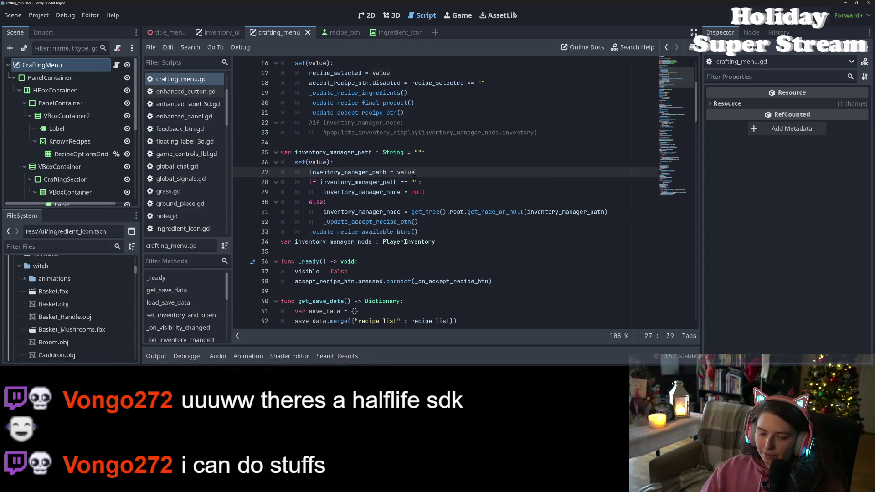
double_click(367, 173)
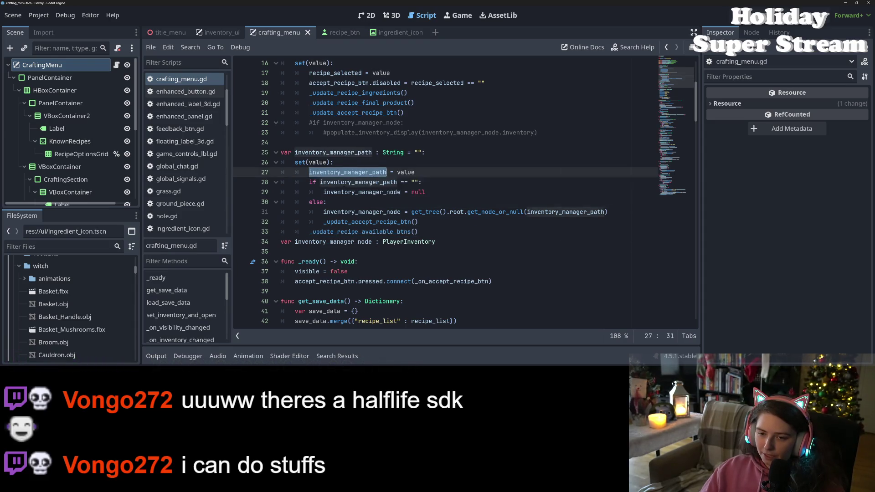
click(362, 182)
double_click(356, 192)
click(366, 222)
double_click(367, 222)
double_click(360, 212)
double_click(366, 222)
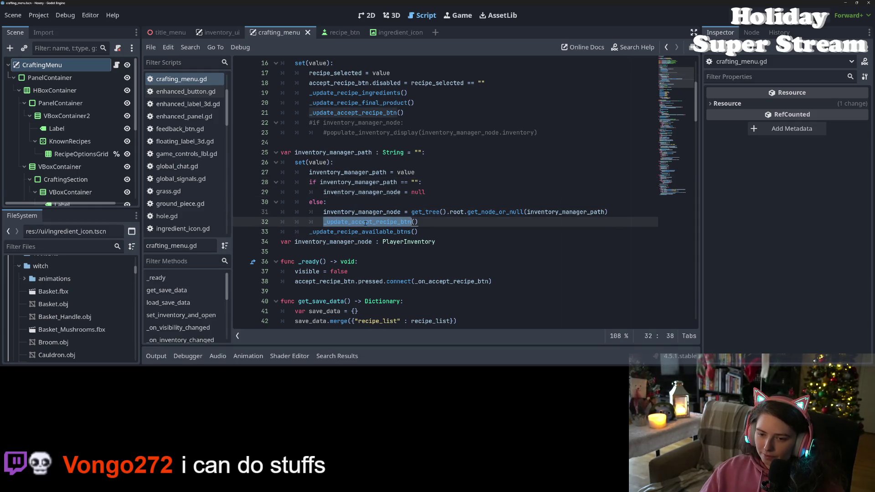
double_click(360, 212)
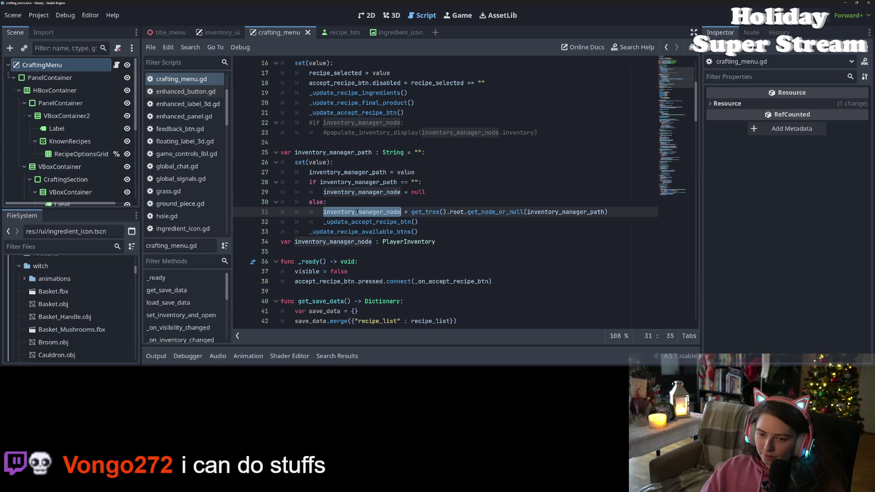
scroll(407, 217, down, 4)
scroll(407, 217, down, 9)
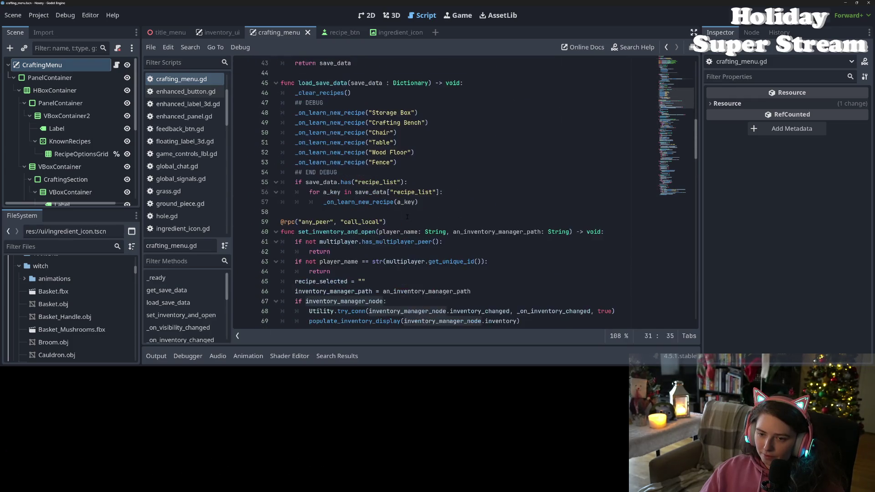
Delete the Utility.try_conn inventory_changed connection on line 68 of set_inventory_and_open
click(347, 192)
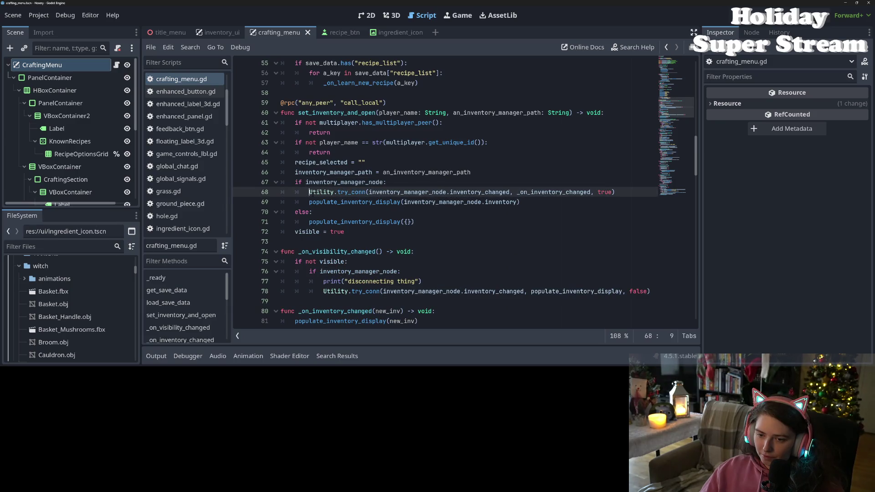
double_click(345, 201)
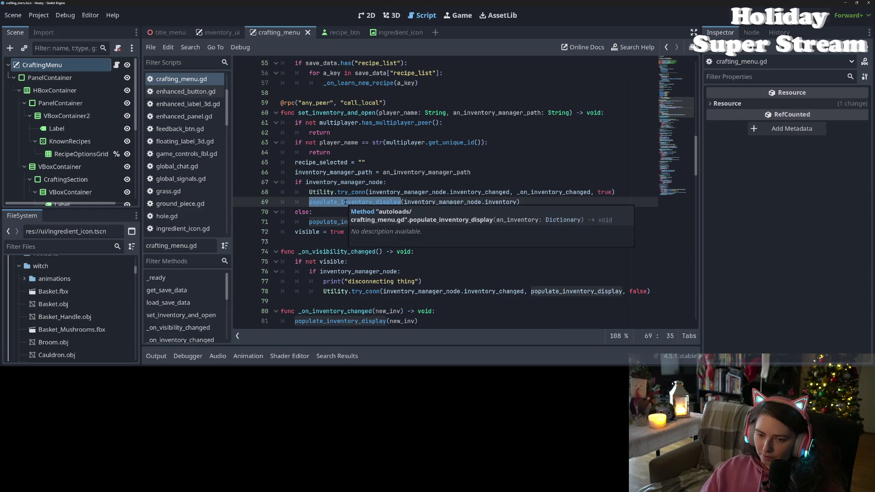
click(345, 202)
double_click(345, 202)
triple_click(346, 192)
key(ctrl+c)
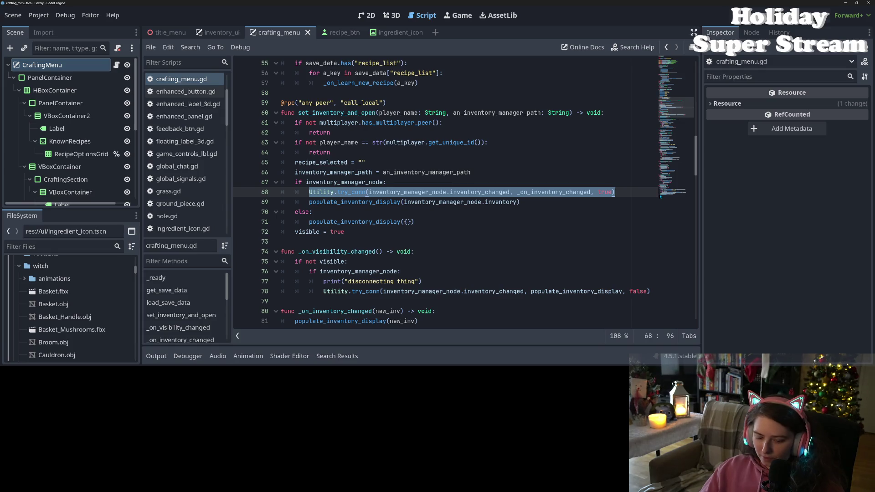
key(BackSpace)
key(BackSpace)
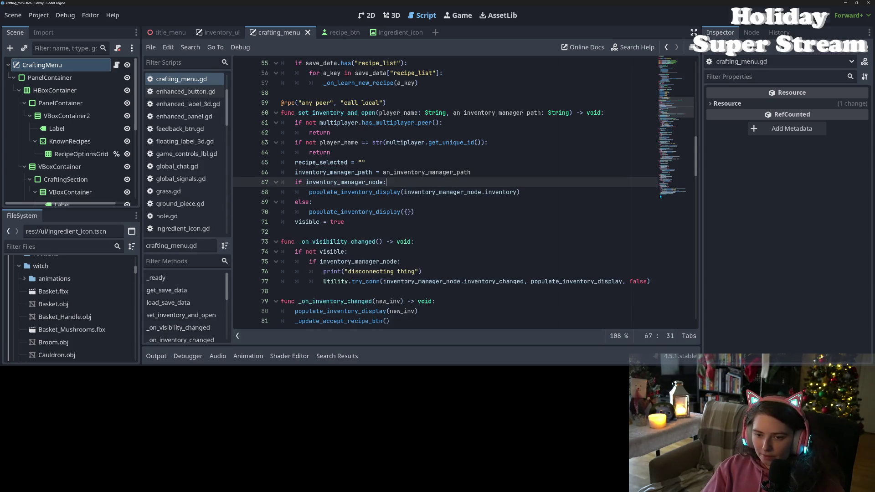
Save crafting_menu.gd and return to the null assignment on line 29 of the inventory_manager_path setter
key(ctrl+s)
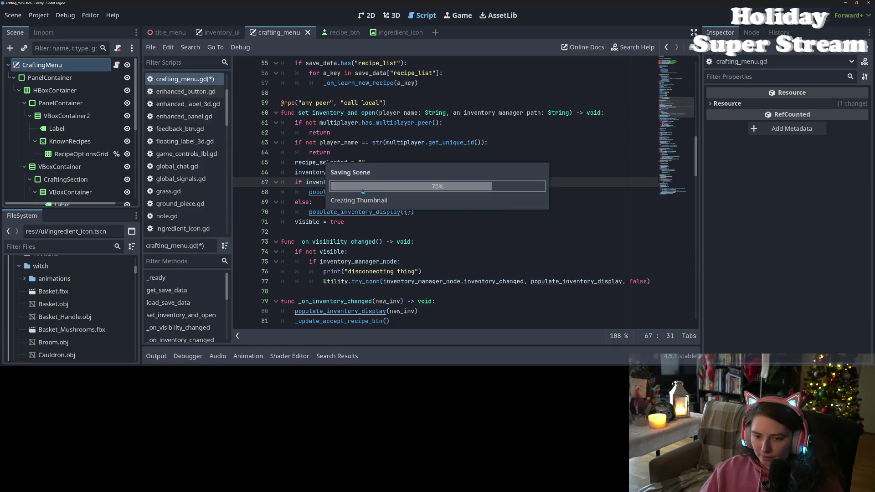
double_click(335, 181)
scroll(334, 182, up, 10)
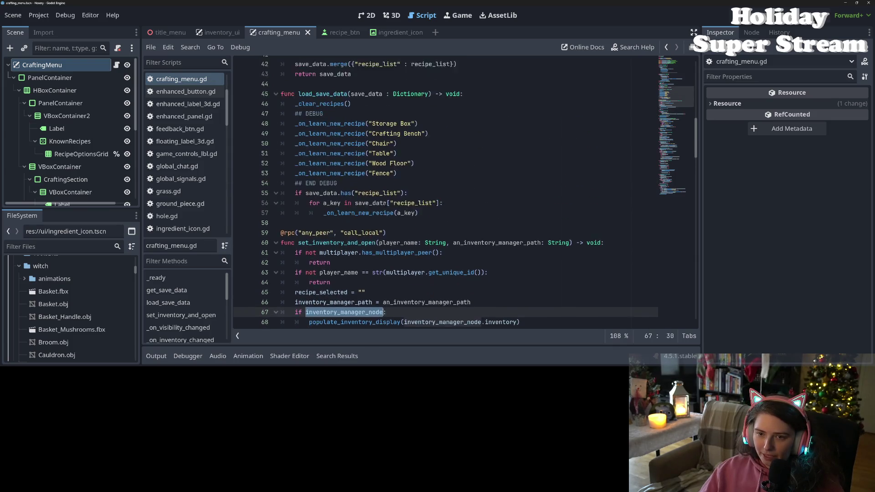
click(435, 221)
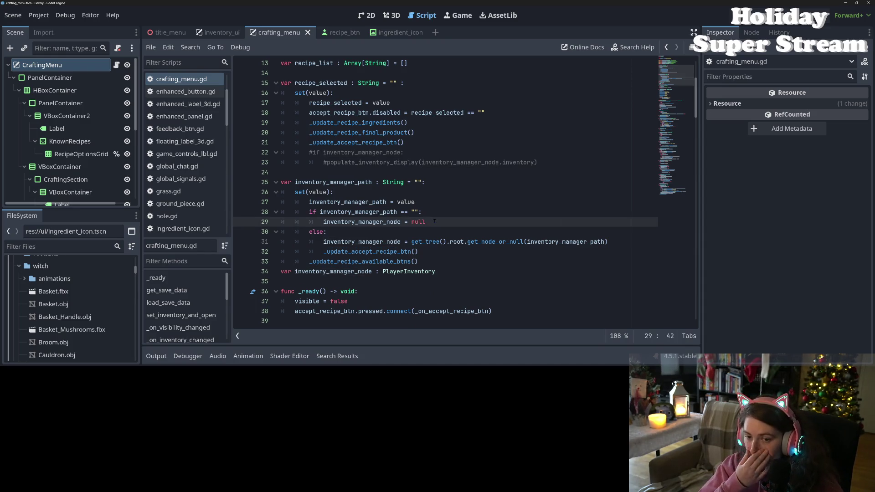
Paste the try_conn call on a new line above the null assignment and save
key(Up)
key(Return)
key(ctrl+v)
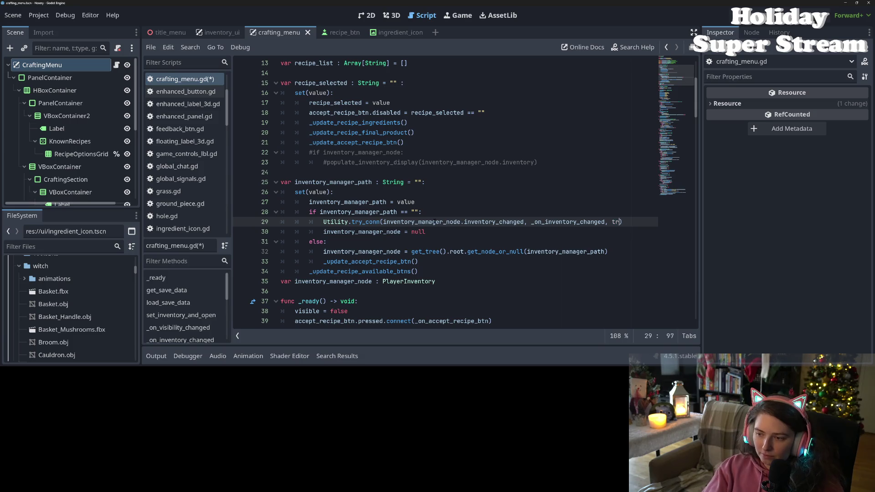
text(se)
key(ctrl+s)
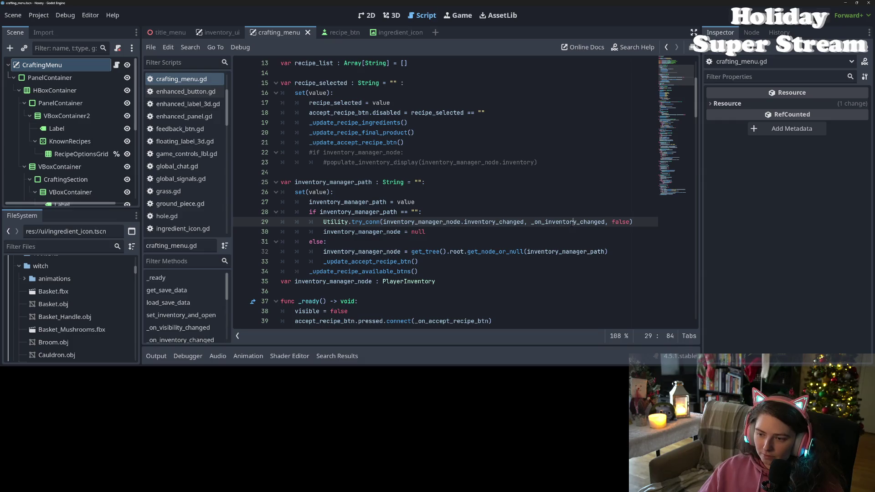
Wrap the try_conn call in an 'if inventory_manager_node:' check
click(490, 215)
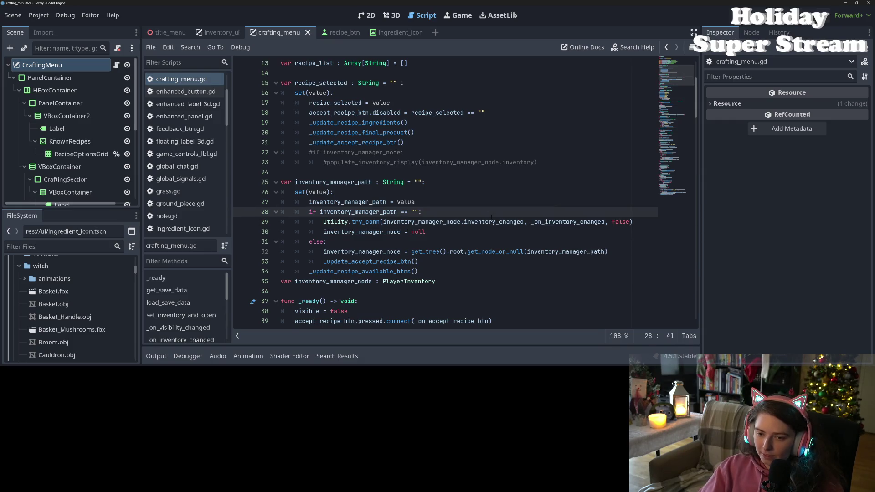
key(Return)
text(inv)
key(Down)
key(Return)
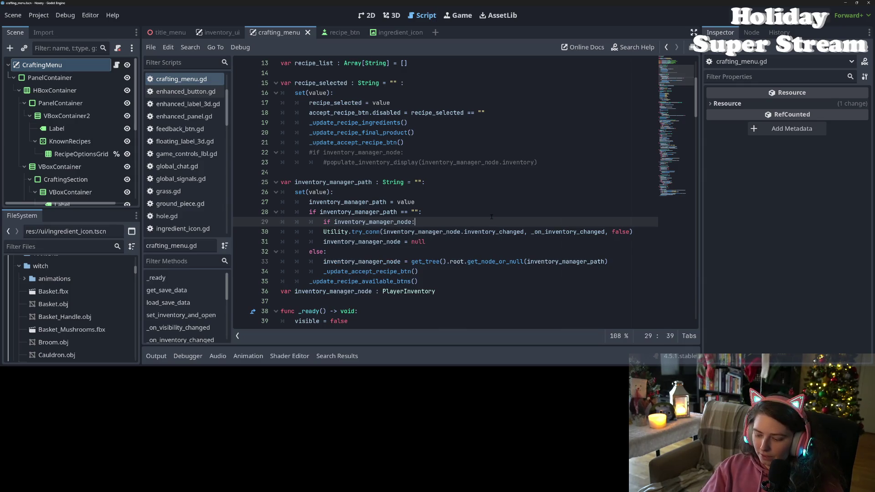
key(Down)
key(Home)
key(Tab)
key(BackSpace)
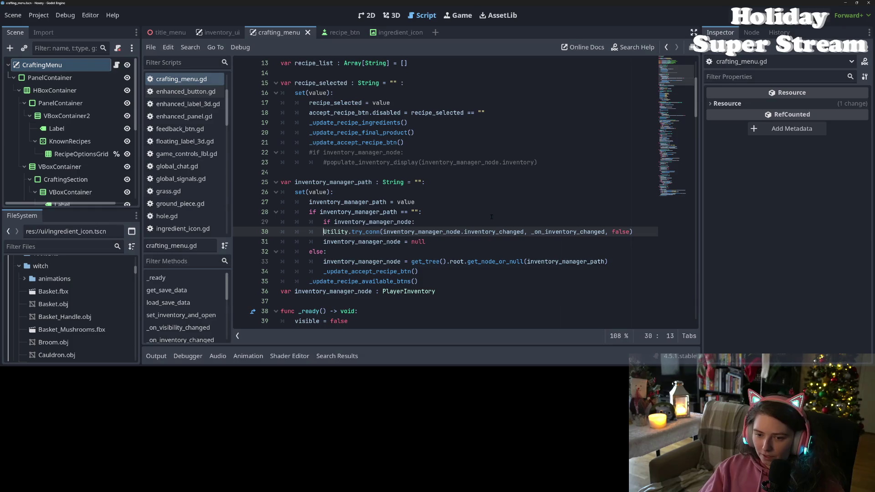
key(Tab)
Move the check and its try_conn call to the top of the set(value) block and save
drag(324, 222, 645, 232)
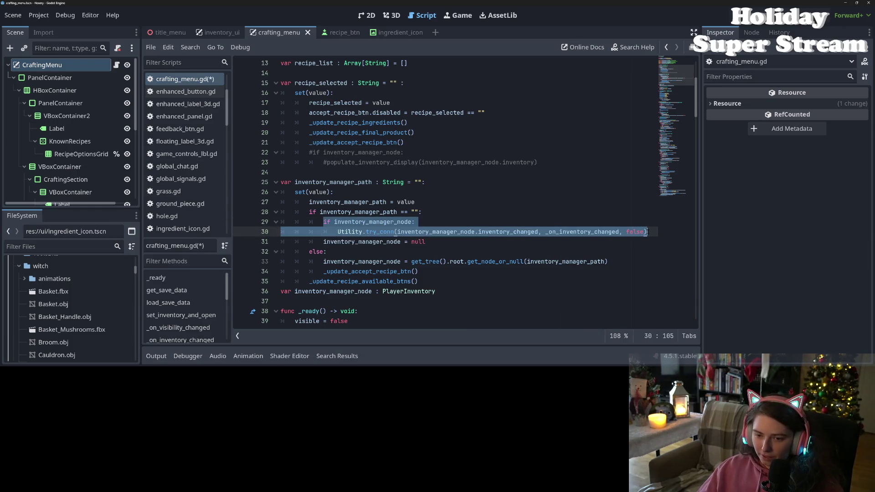
key(ctrl+x)
click(356, 194)
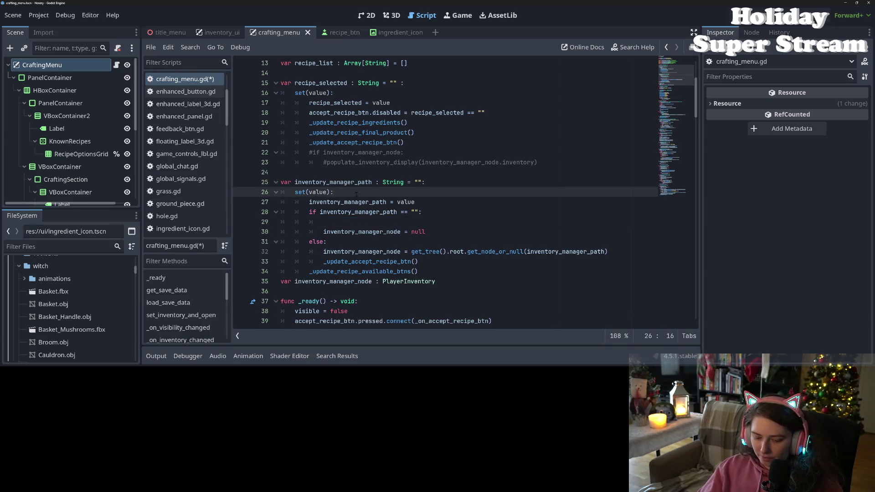
key(Return)
key(ctrl+v)
key(shift+Tab)
key(ctrl+s)
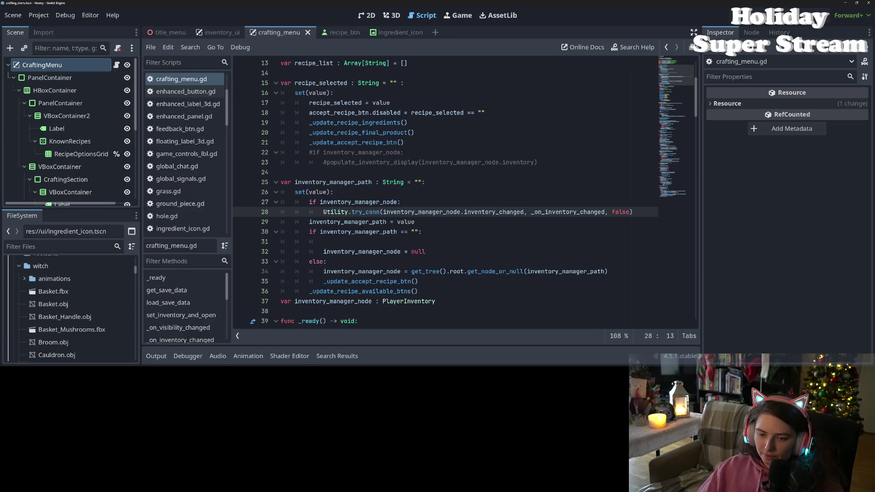
Remove the leftover empty line and paste a copy of the check after _update_recipe_available_btns
click(386, 254)
key(Up)
key(ctrl+shift+k)
drag(309, 202, 640, 214)
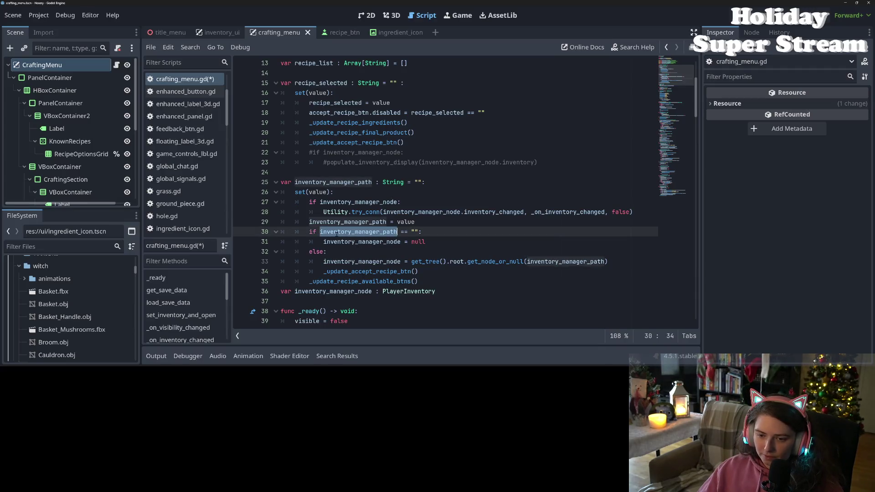
click(334, 254)
click(323, 271)
click(313, 281)
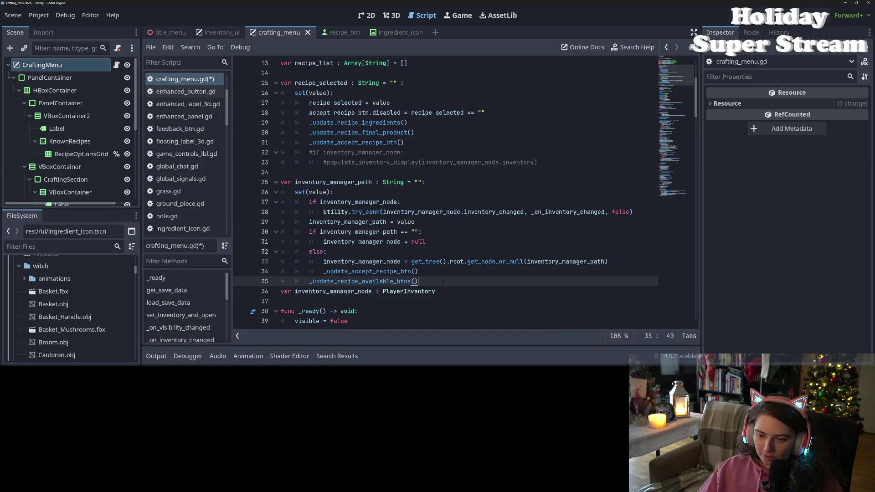
key(Return)
key(ctrl+v)
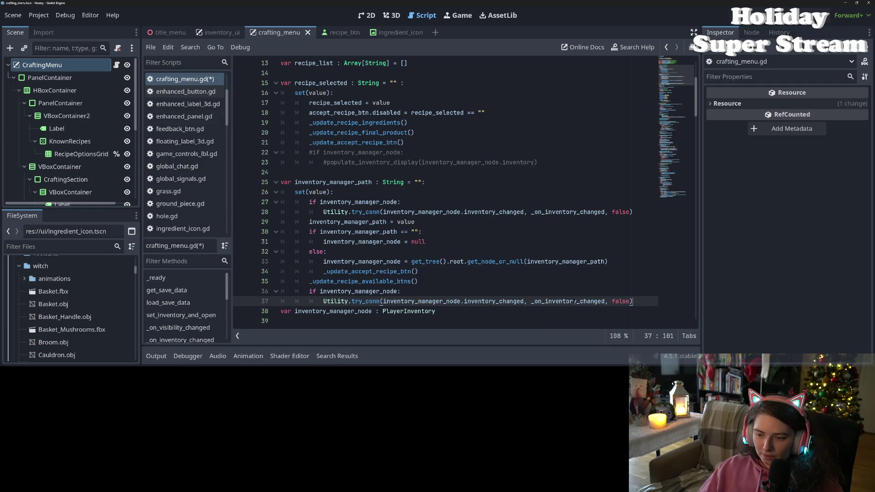
Change the pasted try_conn argument on line 37 from false to true and save
double_click(616, 302)
text(true)
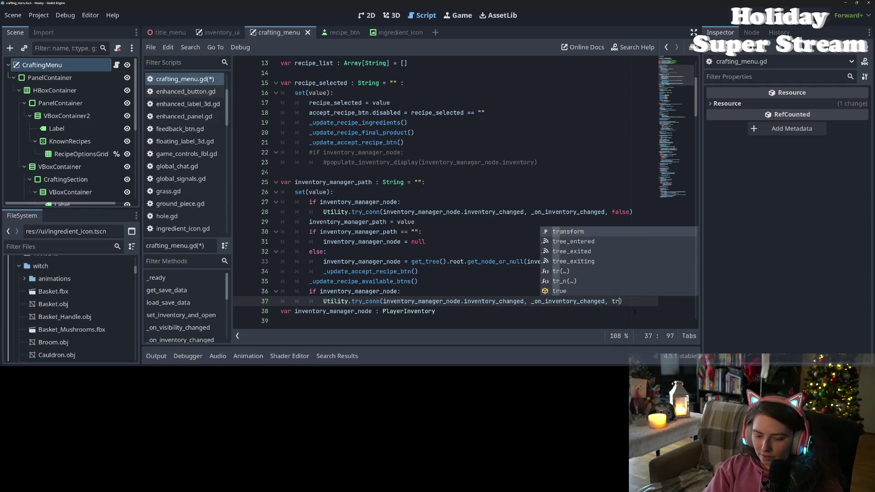
click(472, 311)
key(ctrl+s)
Inspect the inventory_changed connection on line 81 and the _on_visibility_changed function
scroll(472, 310, down, 4)
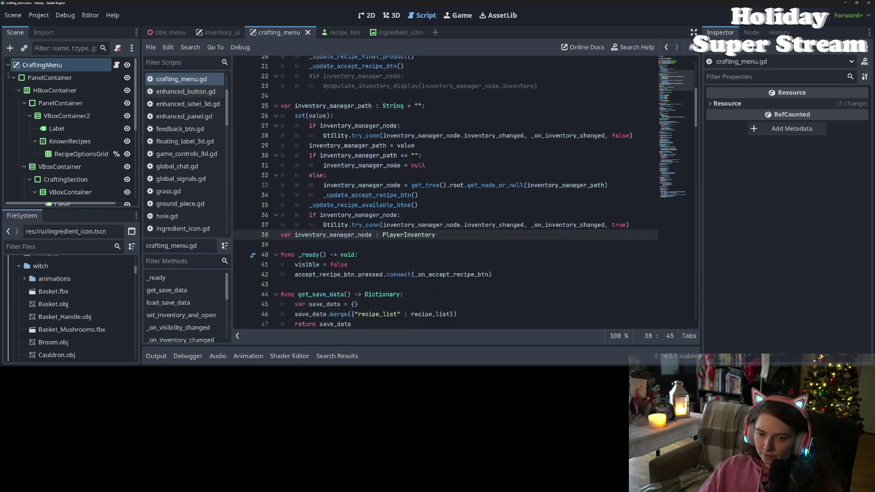
scroll(423, 275, down, 1)
scroll(422, 173, up, 3)
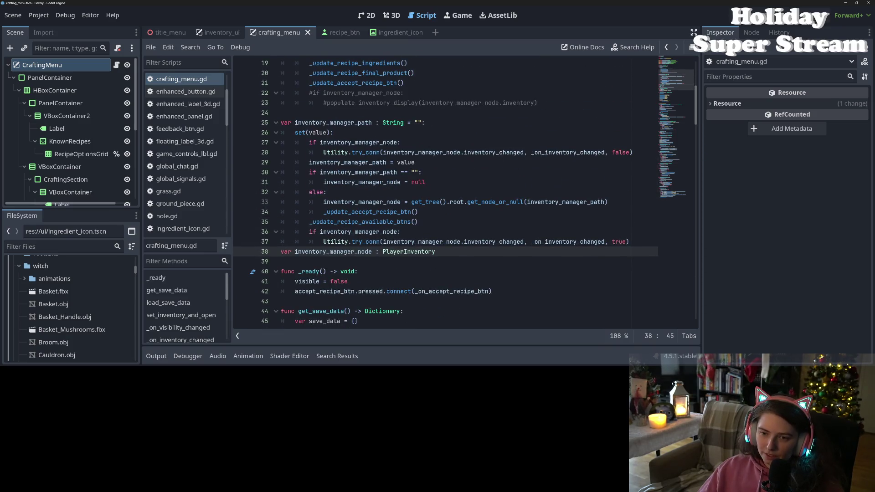
scroll(513, 173, down, 12)
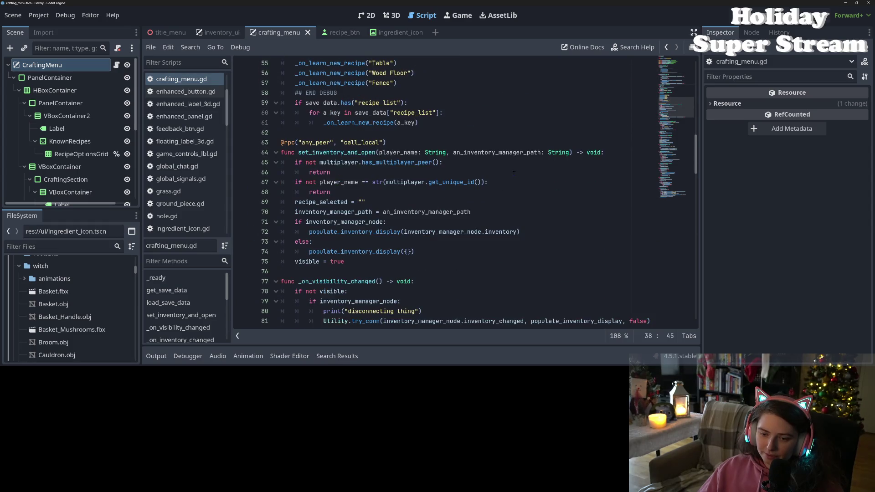
scroll(514, 172, down, 13)
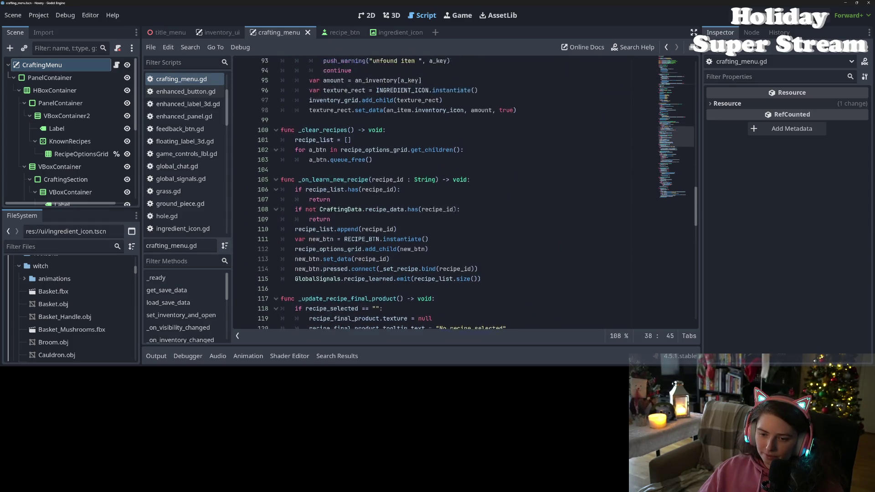
scroll(421, 202, up, 9)
scroll(390, 208, up, 1)
double_click(493, 231)
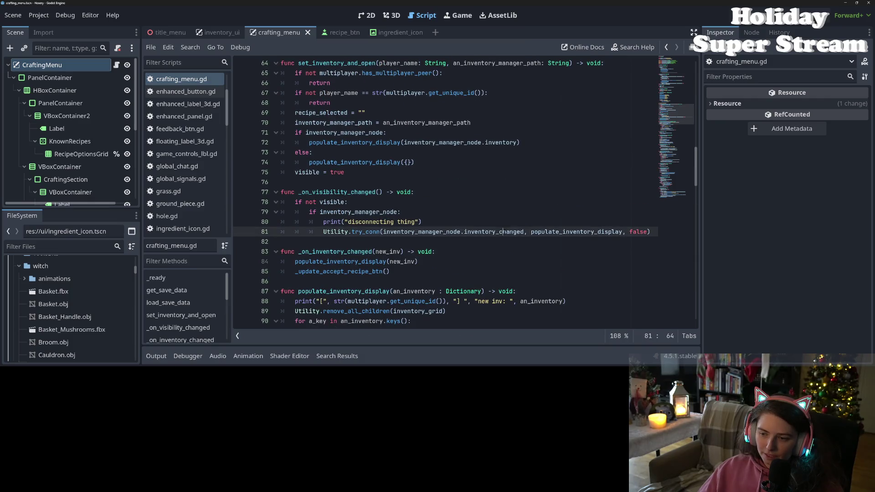
click(354, 202)
double_click(337, 191)
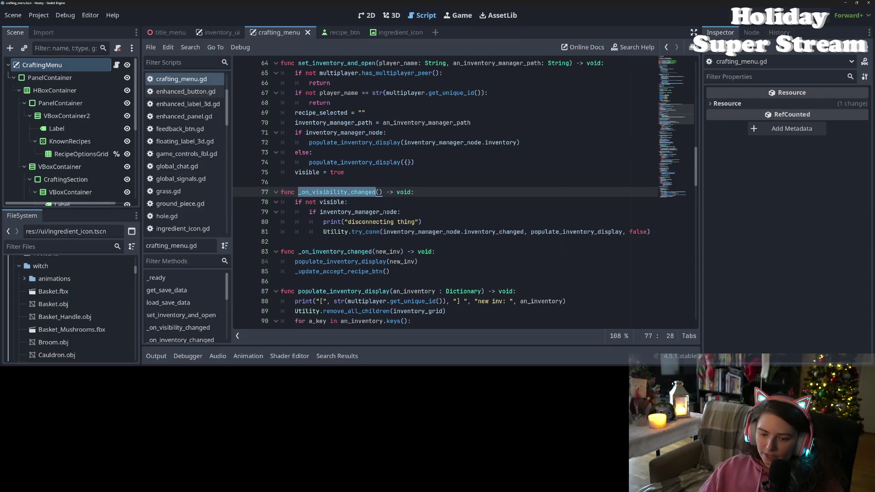
scroll(337, 191, up, 3)
scroll(411, 236, up, 9)
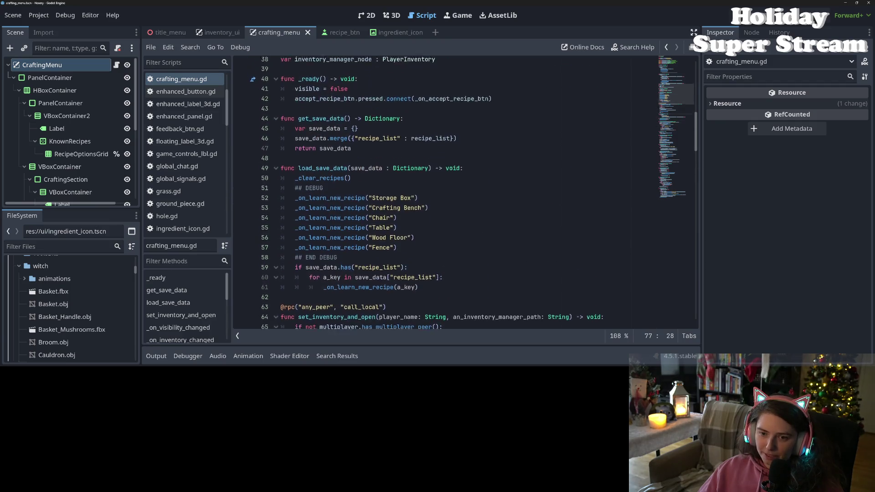
Add visibility_changed.connect(_on_visibility_changed) to _ready and save
click(358, 201)
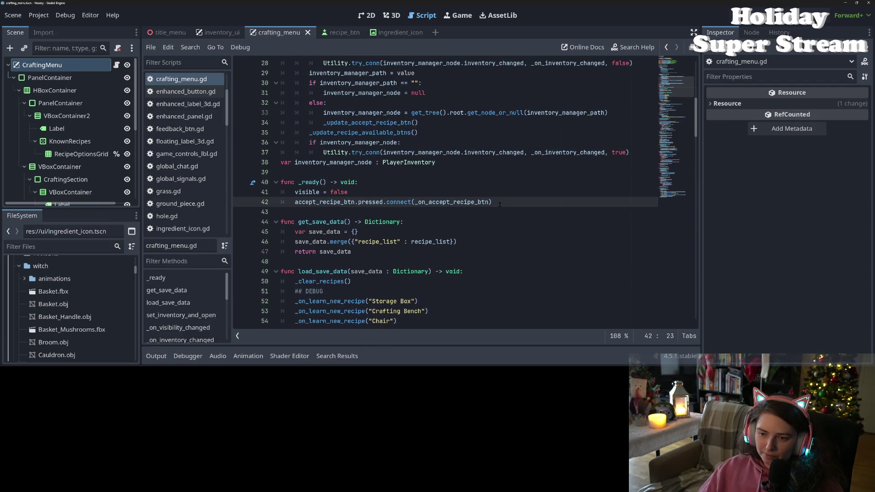
key(Return)
text(vis)
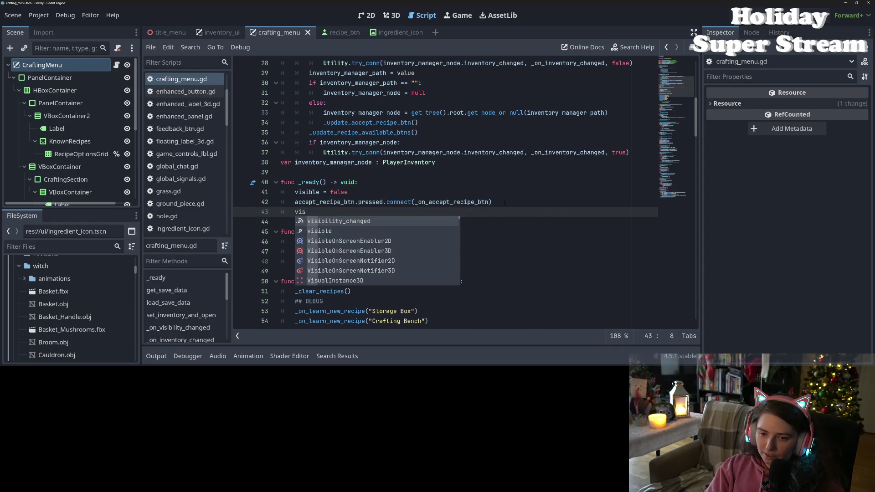
text(ibility_changed.)
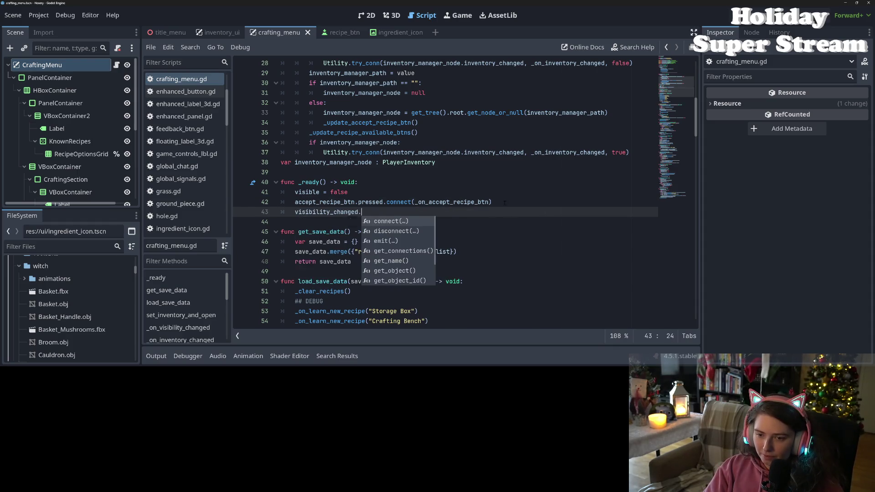
text(connect(_on_visibility_changed)
key(ctrl+s)
key(Down)
key(Down)
Delete the commented-out lines 22–23 in recipe_selected's setter and save
scroll(504, 203, up, 7)
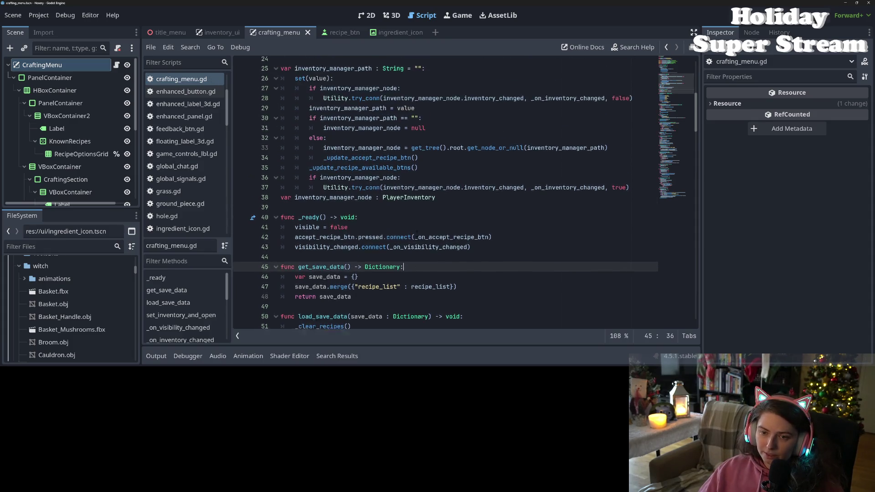
scroll(417, 233, down, 3)
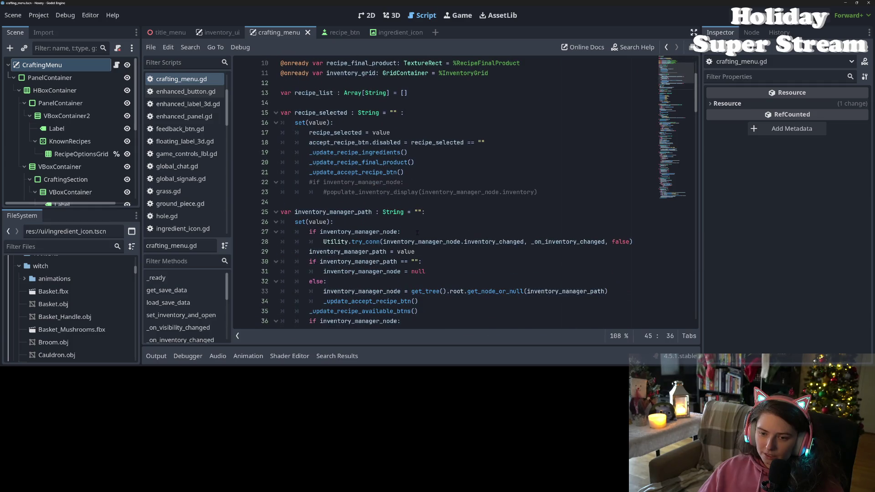
scroll(417, 233, down, 2)
scroll(501, 215, up, 2)
drag(568, 196, 262, 185)
key(BackSpace)
key(BackSpace)
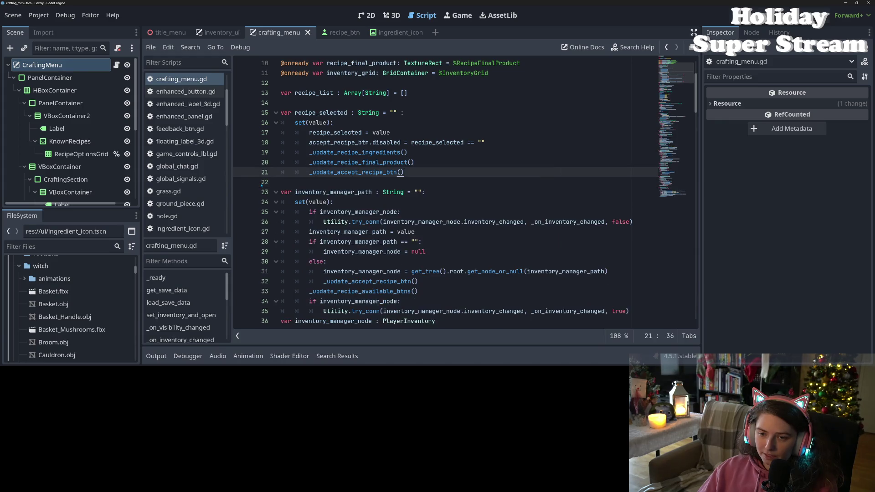
key(ctrl+s)
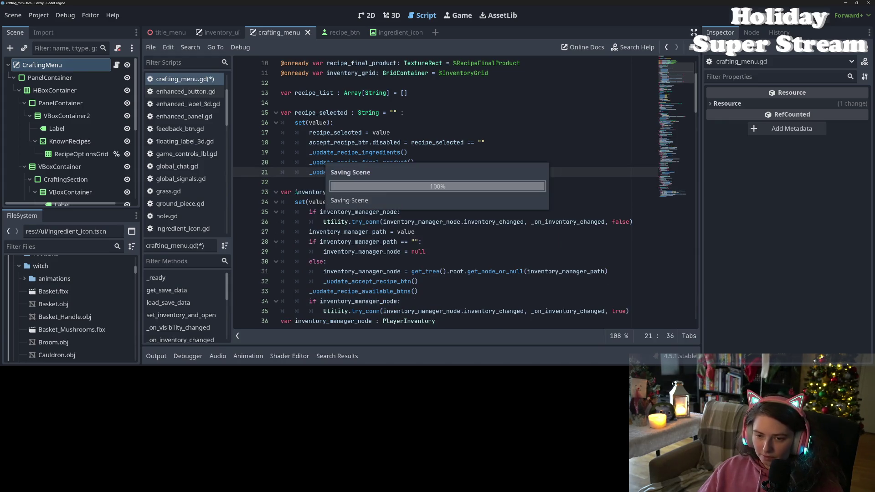
scroll(401, 222, down, 3)
click(401, 222)
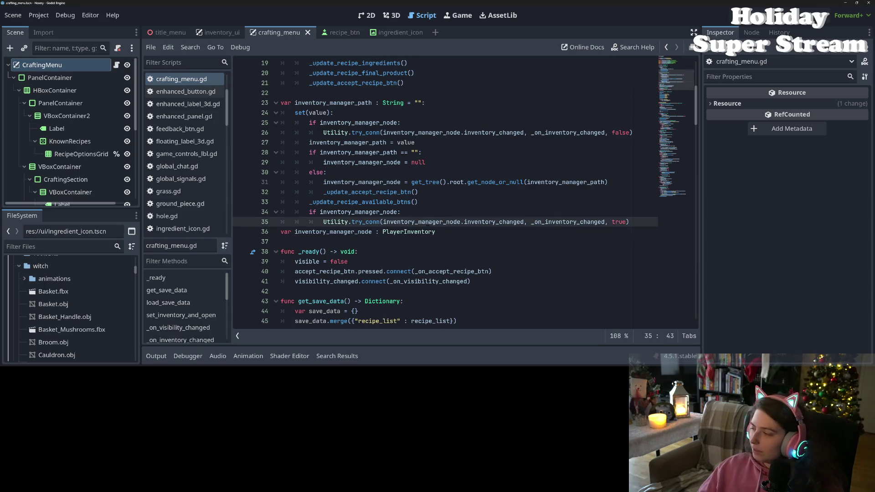
mouse_move(429, 223)
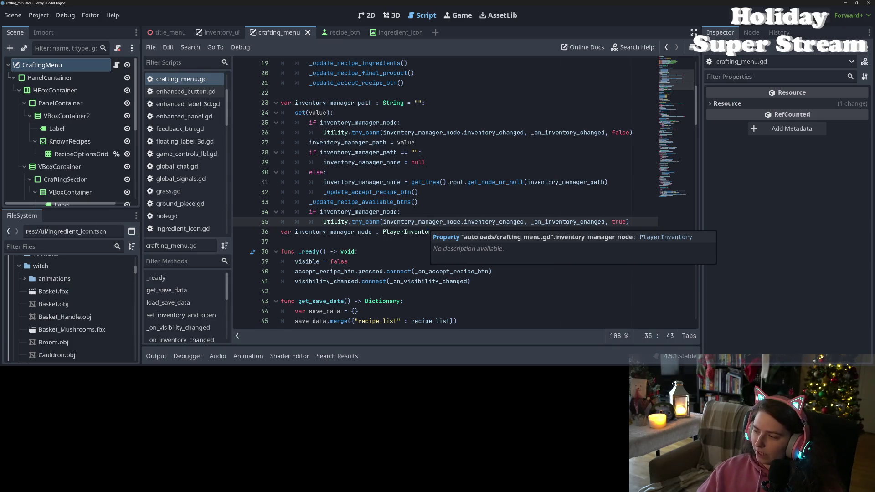
double_click(405, 222)
key(ctrl+s)
click(493, 222)
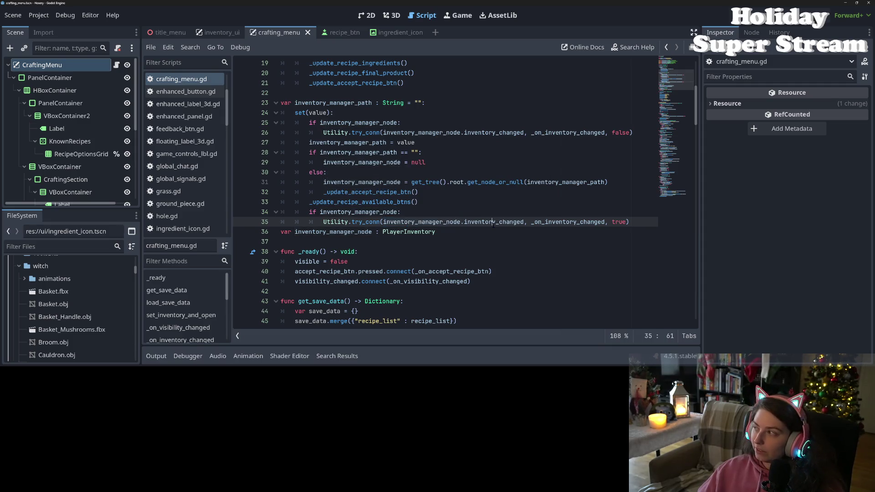
mouse_move(493, 225)
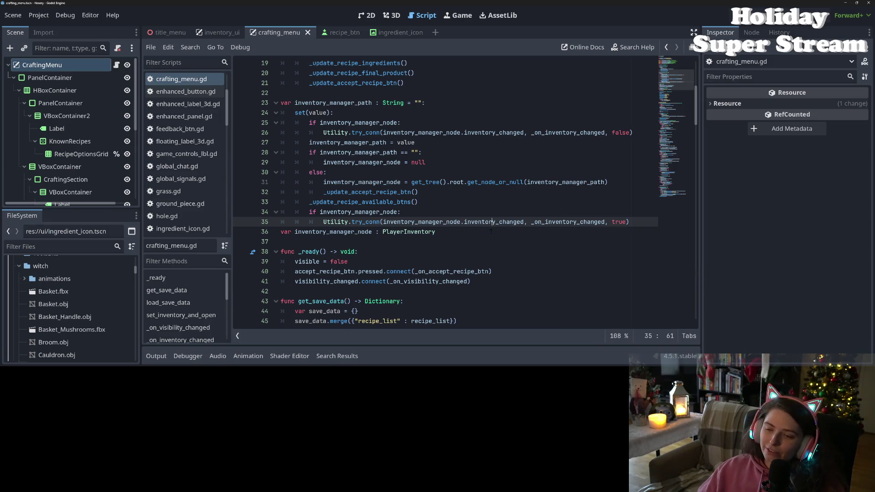
scroll(462, 234, down, 3)
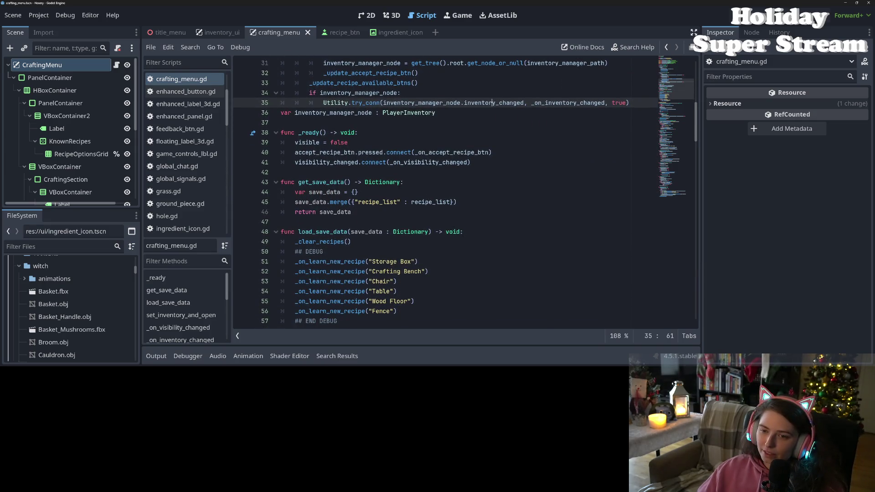
double_click(432, 102)
double_click(497, 102)
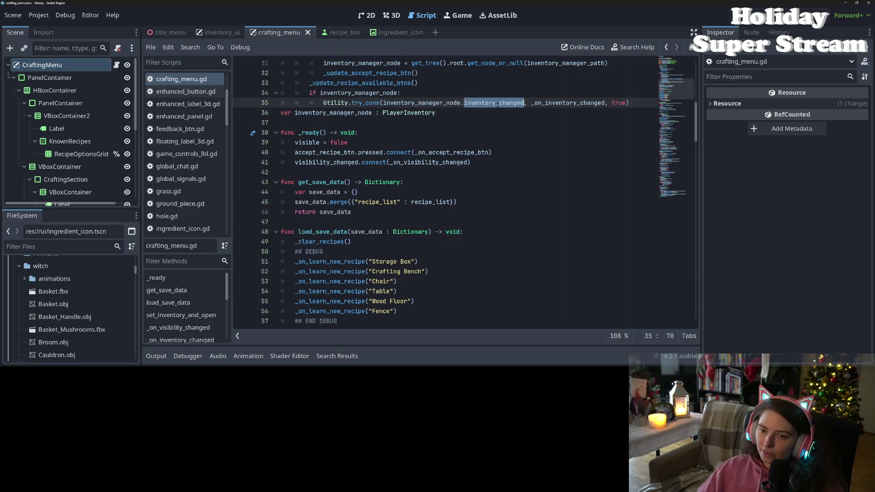
scroll(497, 183, up, 2)
scroll(496, 186, down, 5)
scroll(497, 186, down, 4)
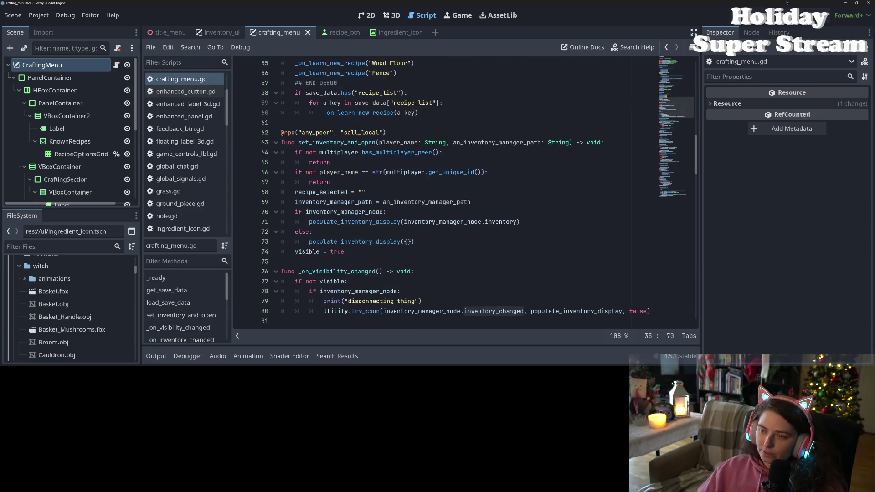
key(F5)
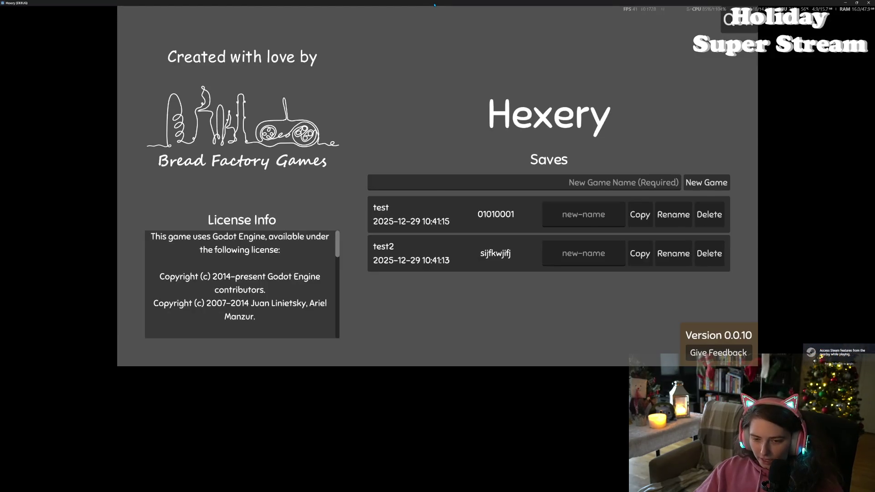
Snap the two Hexery windows to the left and right halves, then float the left one as a small window
key(super+Left)
key(Return)
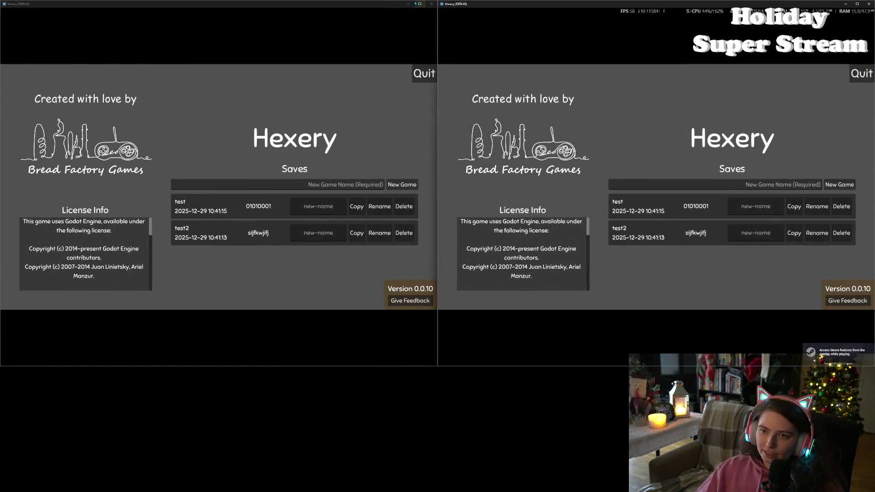
drag(387, 9, 386, 55)
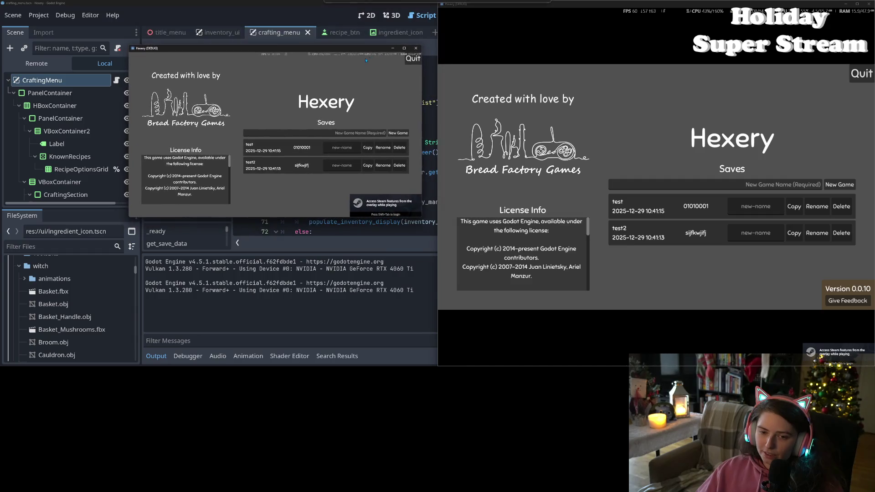
Load test2 in the small window and test in the right, host locally, then join from the small client
click(255, 166)
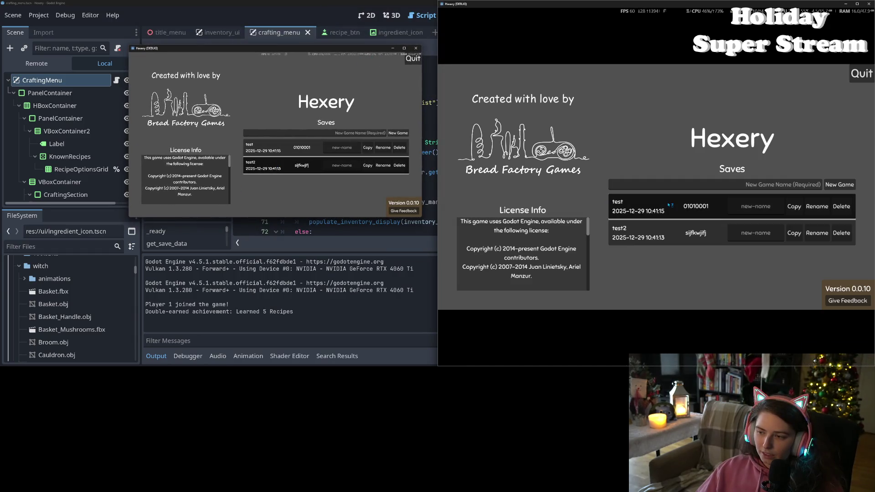
click(668, 210)
key(m)
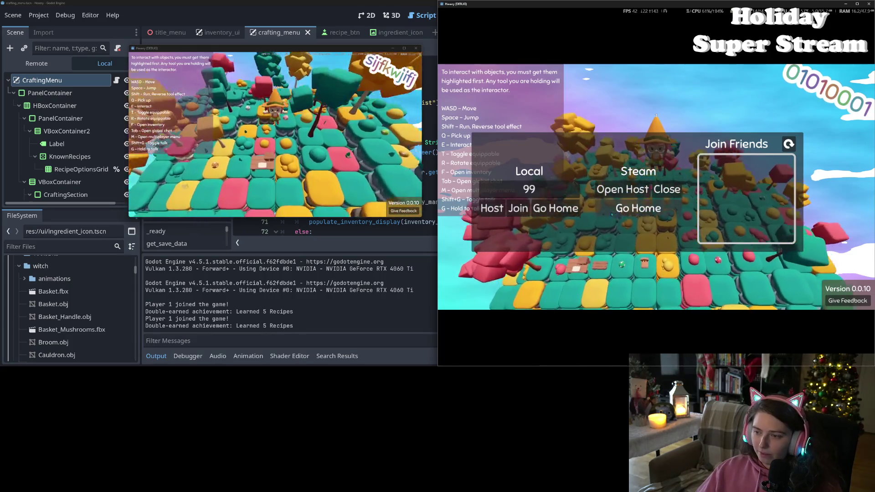
click(497, 209)
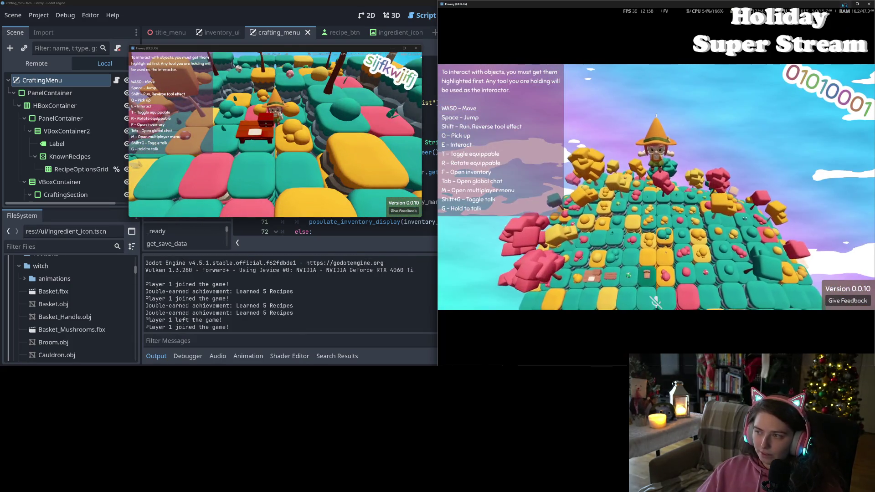
click(845, 4)
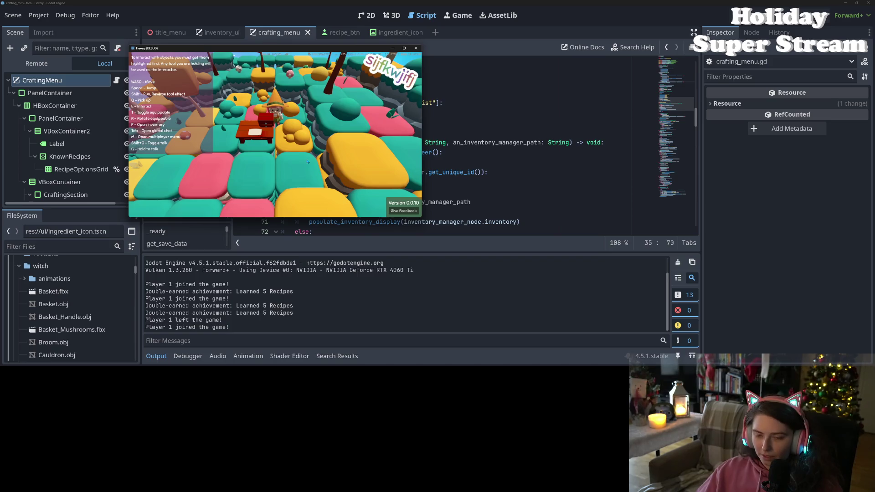
key(m)
click(183, 149)
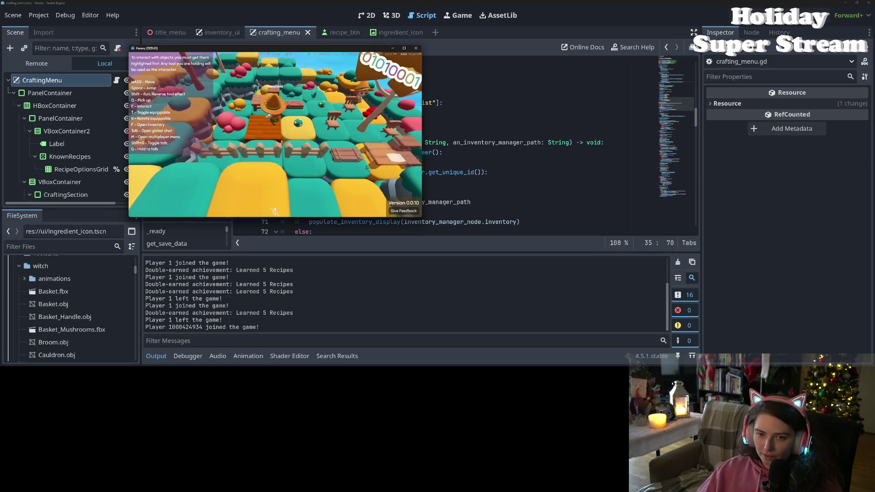
Glance at the crafting panel, turn the camera left, and pick up the axe
key(e)
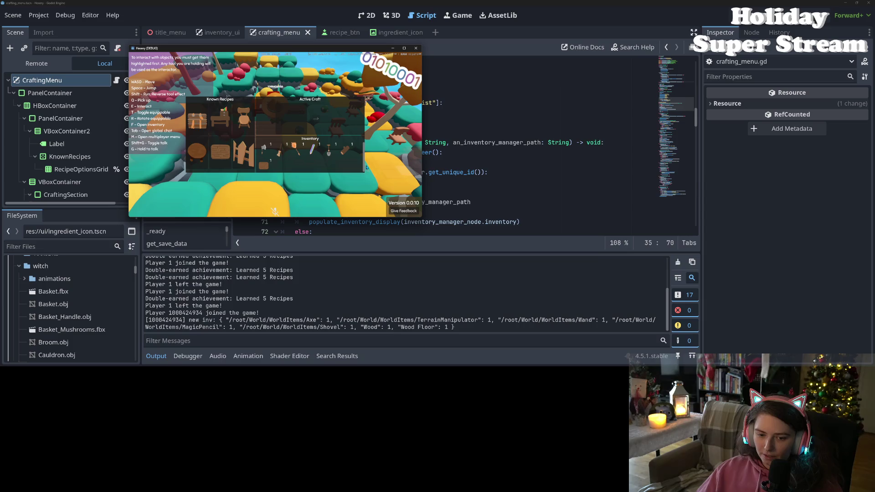
key(e)
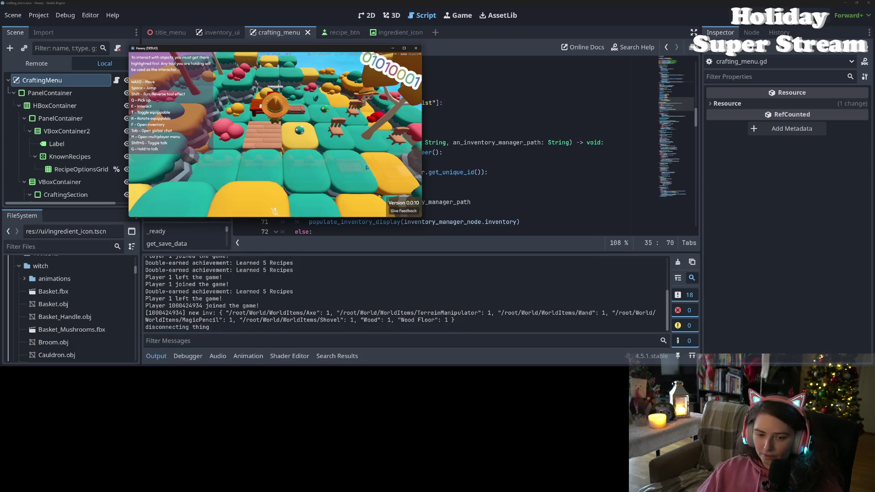
drag(366, 167, 346, 172)
key(q)
Chop trees until Wood reaches 4, drop the axe on the floor, and open the crafting menu
key(w)
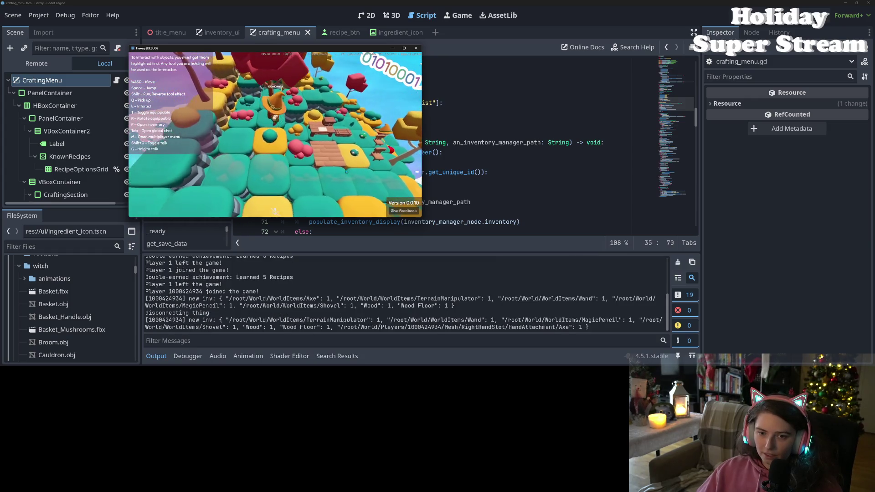
key(s)
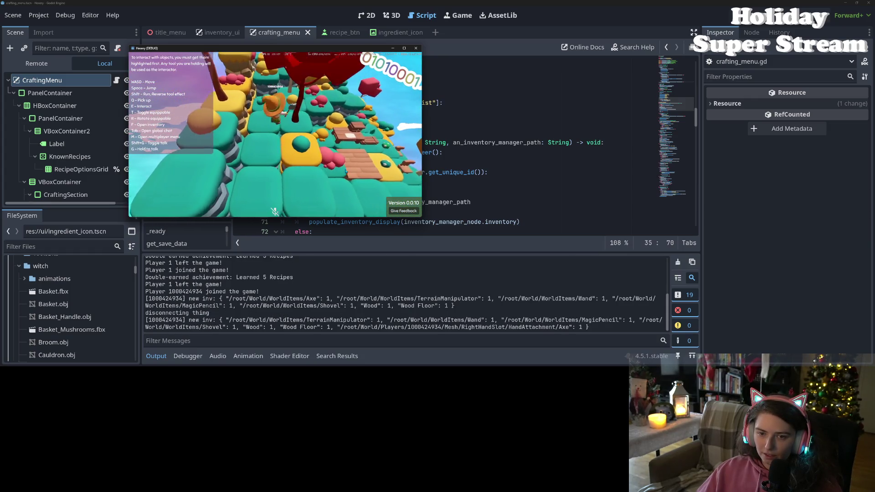
key(s)
key(s)
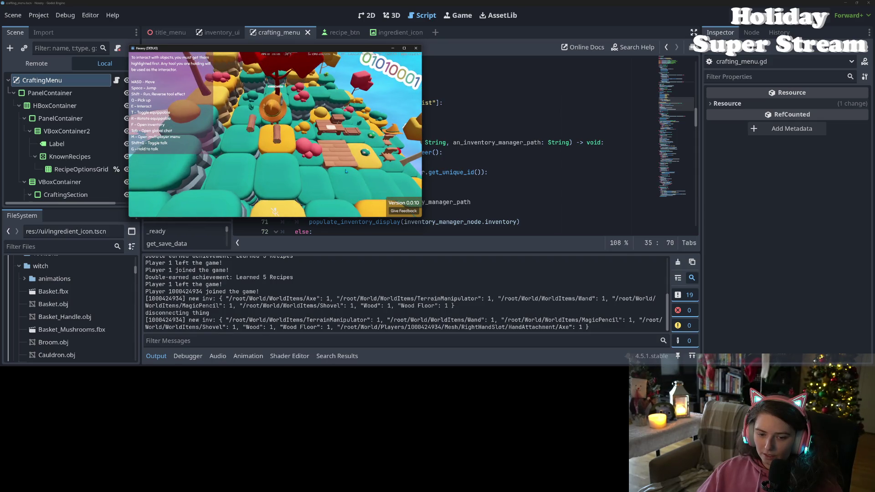
key(s)
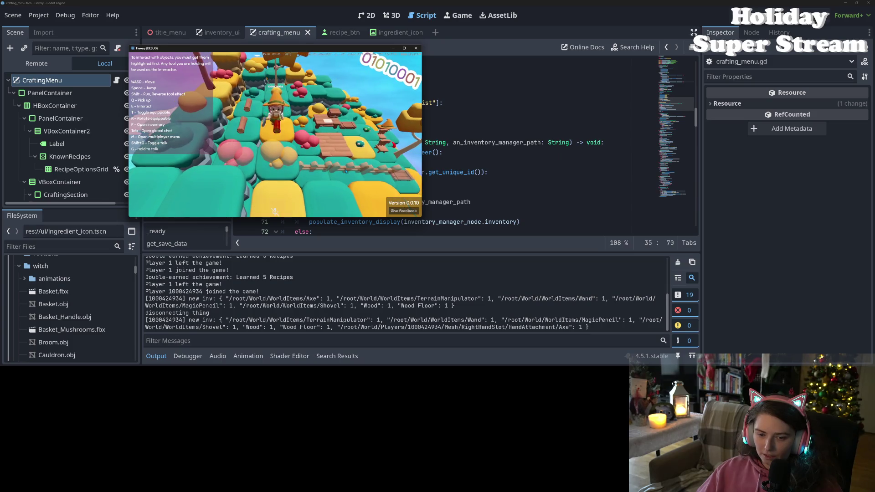
key(w)
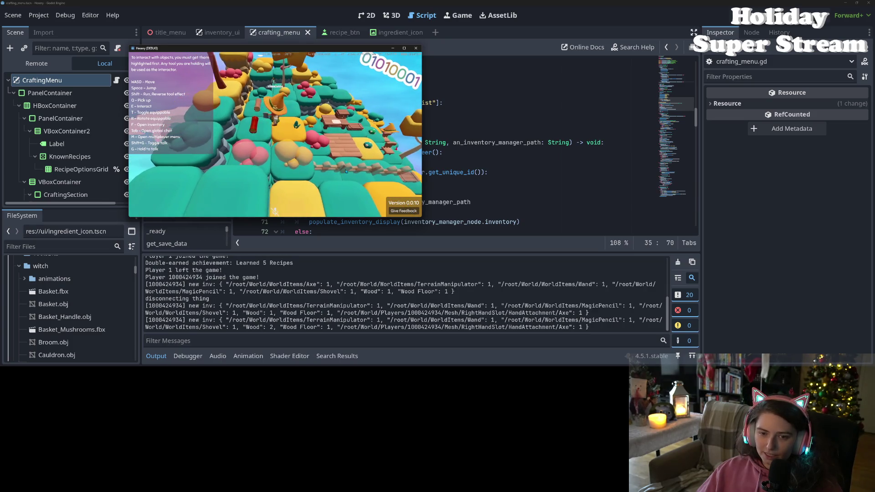
key(w)
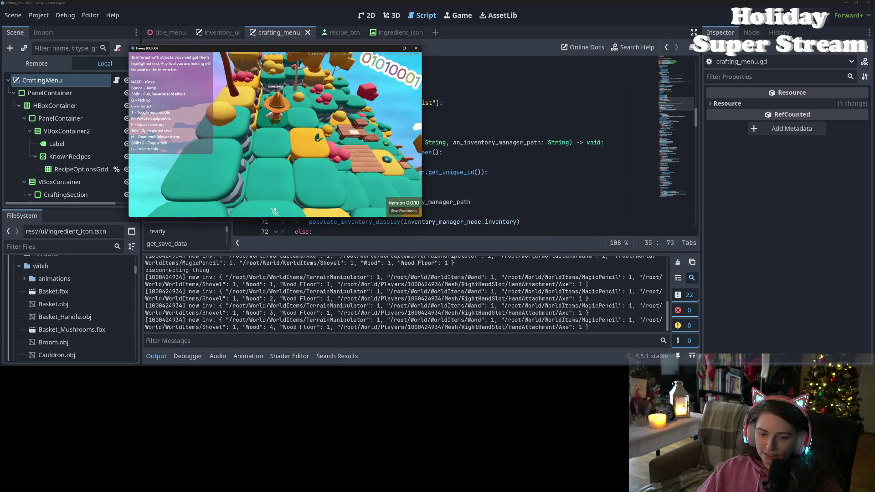
key(q)
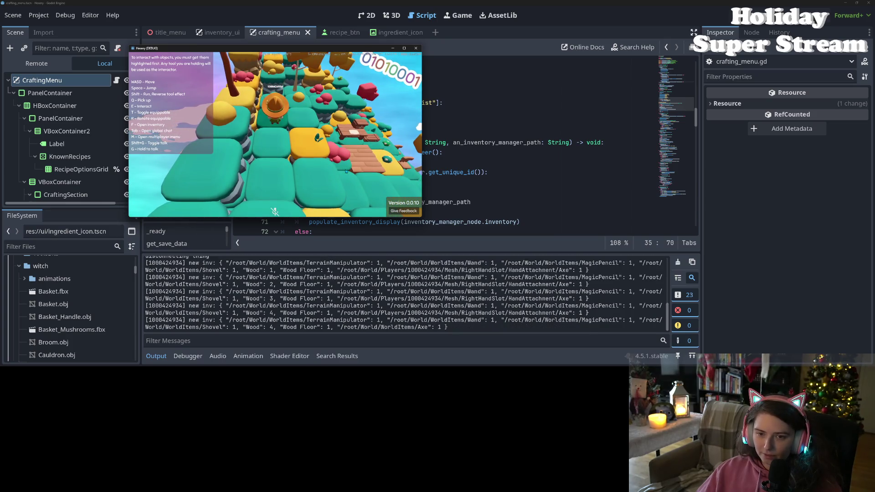
key(s)
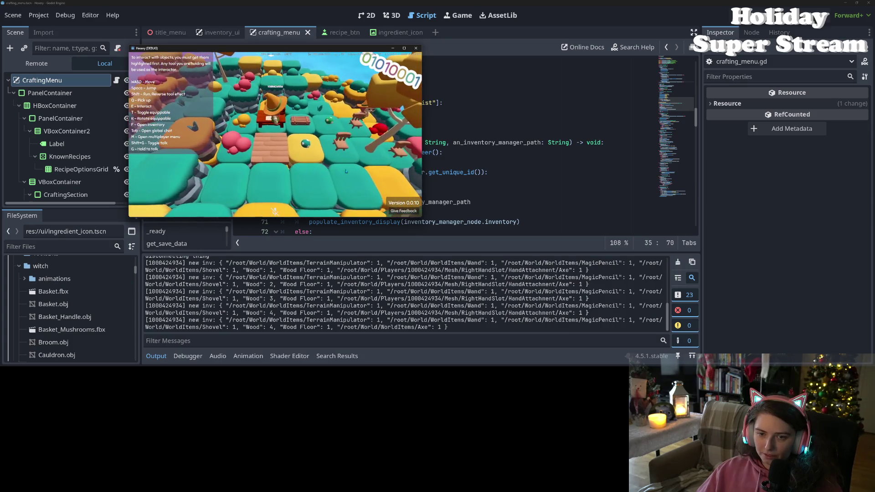
key(e)
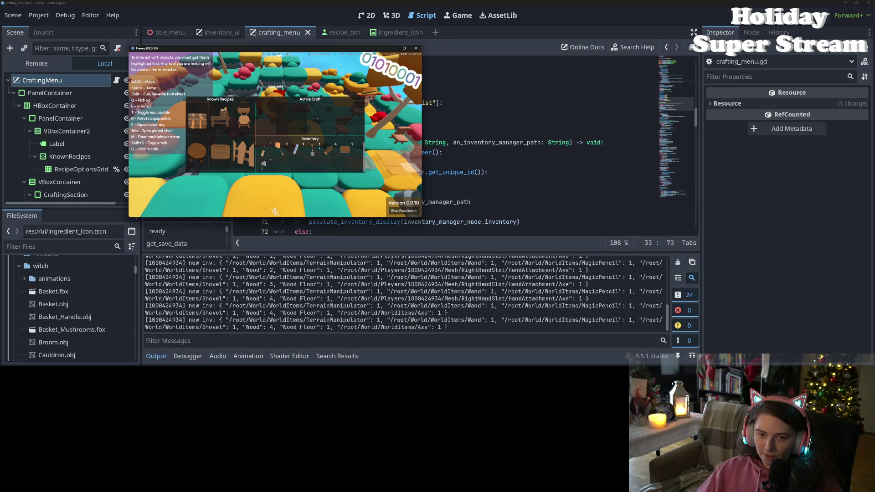
Craft a Chair from 3 Wood via Known Recipes, leaving 1 Wood and 1 Chair, then close the menu
click(238, 123)
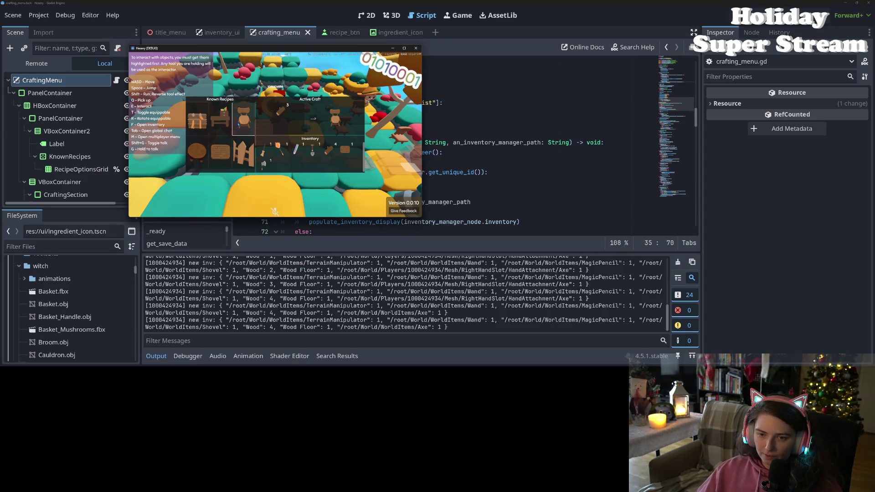
click(315, 120)
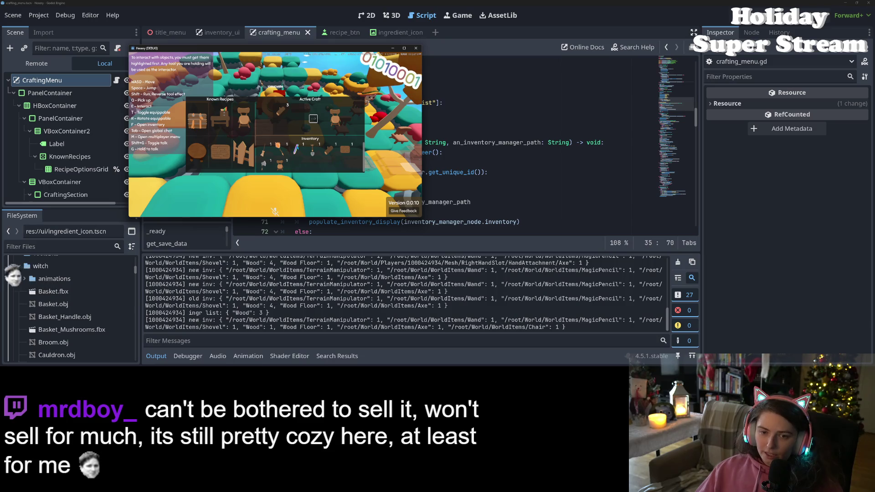
key(Escape)
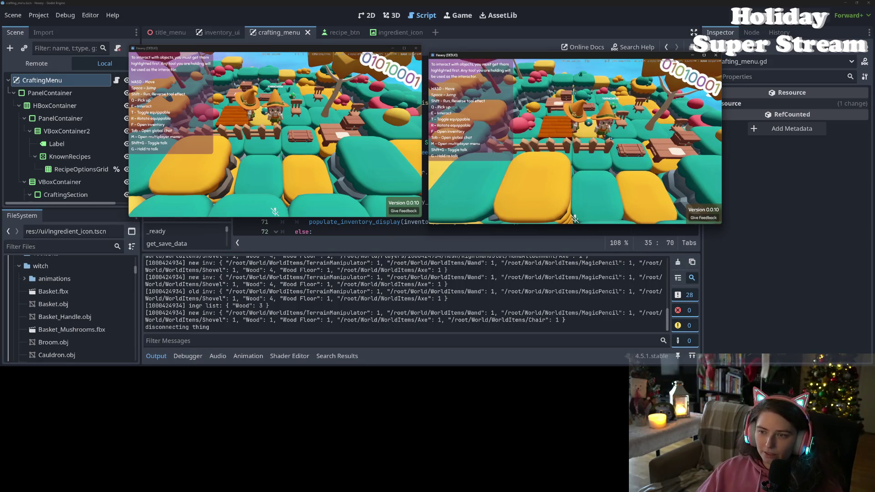
Check the host player's inventory and walk them across the island to the crafting bench
key(f)
key(f)
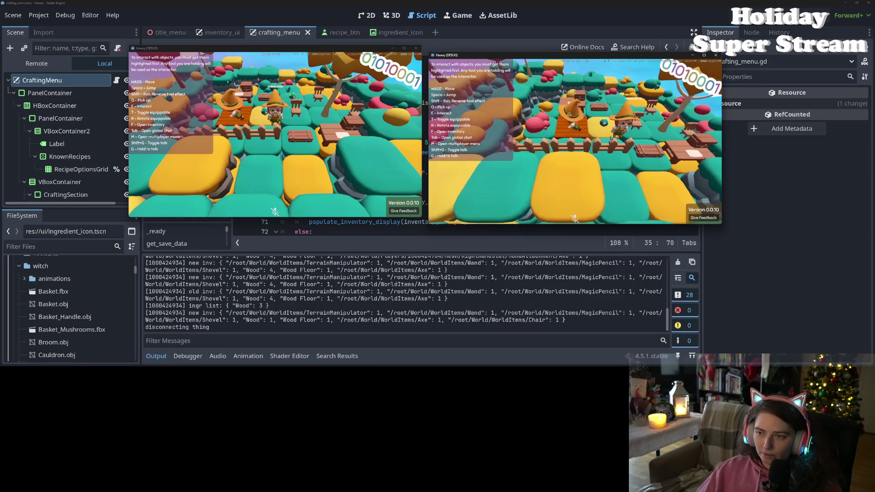
key(f)
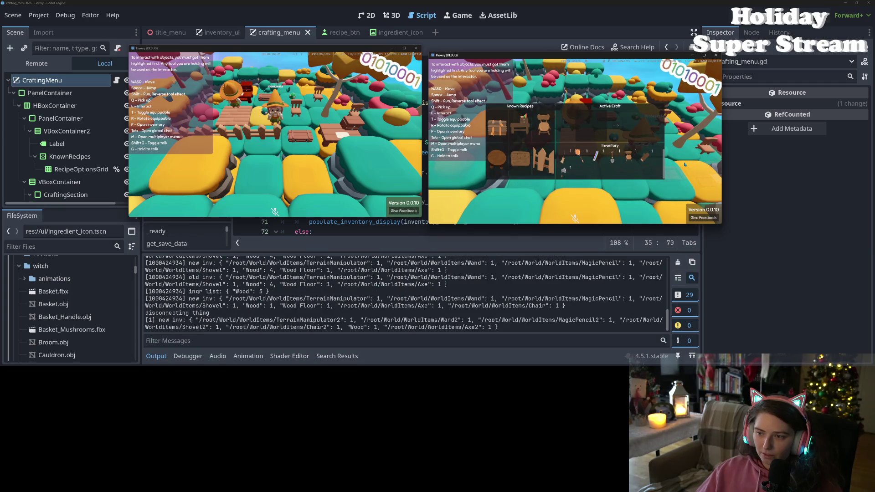
key(f)
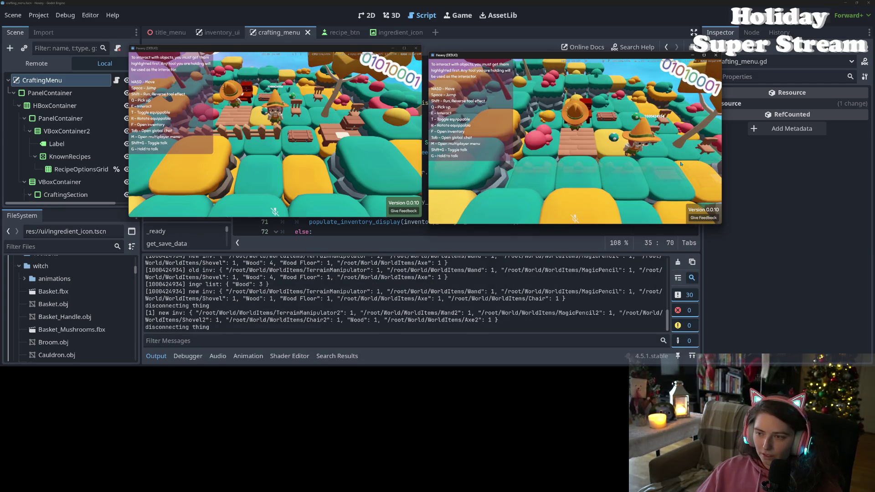
key(d)
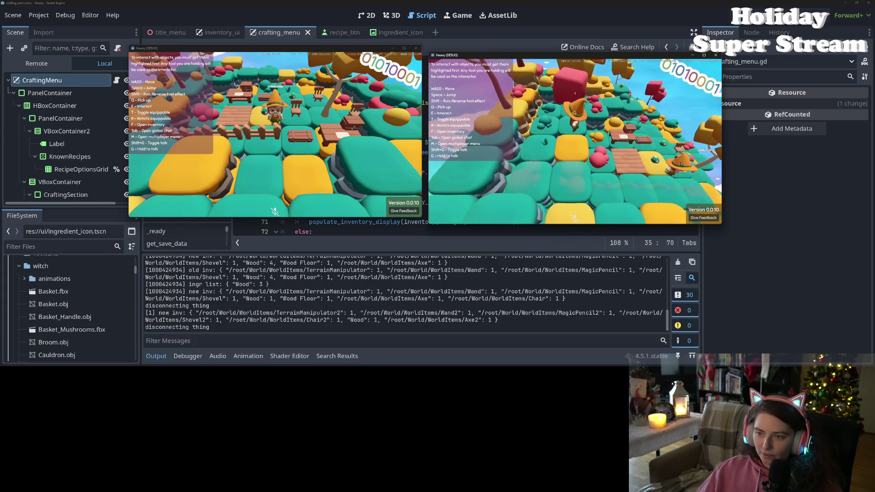
key(w)
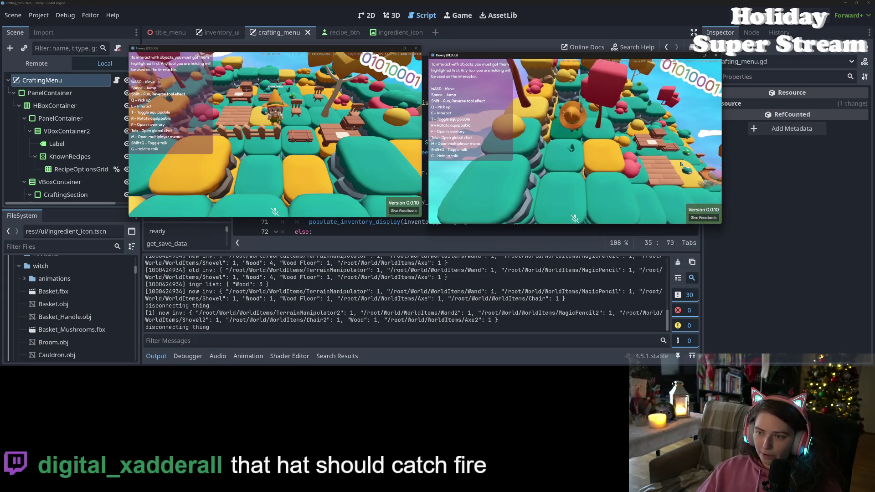
key(s)
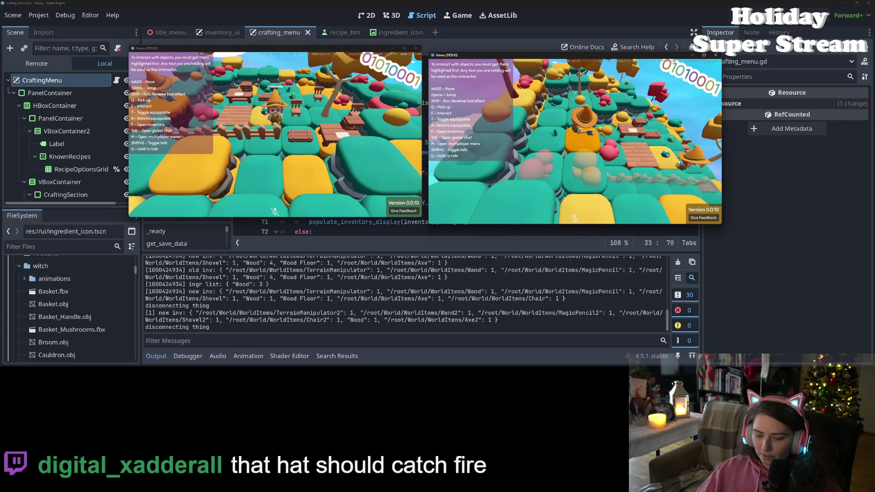
key(d)
key(w)
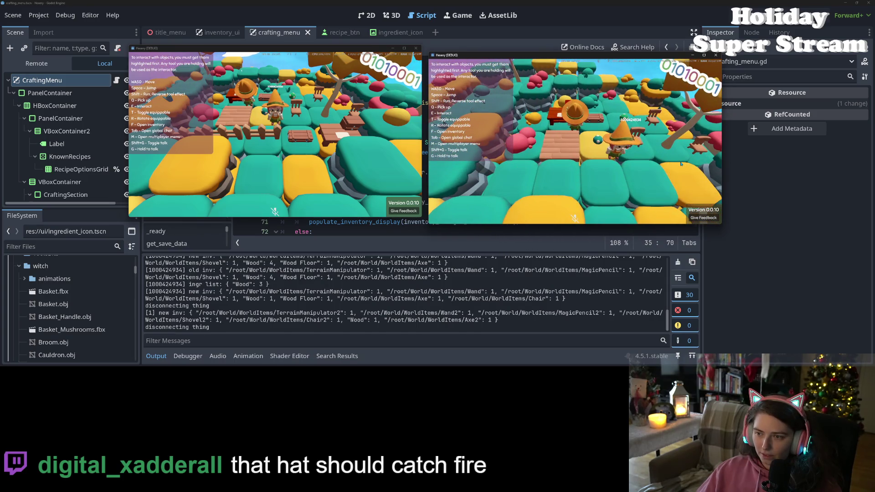
Craft a Chair from 3 Wood on the host, leaving 1 Wood and 2 chairs
key(e)
click(543, 125)
click(613, 126)
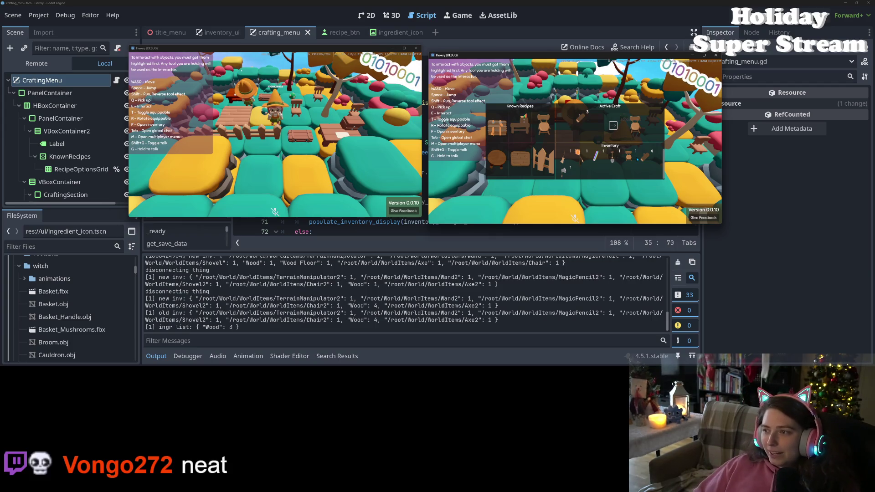
Stop both game clients and delete the visibility_changed connection line from _ready in crafting_menu.gd
key(F8)
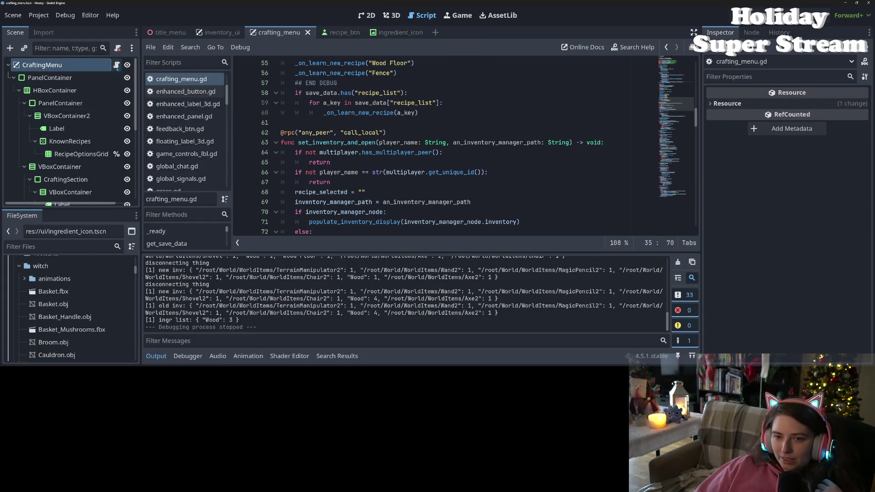
click(363, 173)
scroll(362, 176, up, 10)
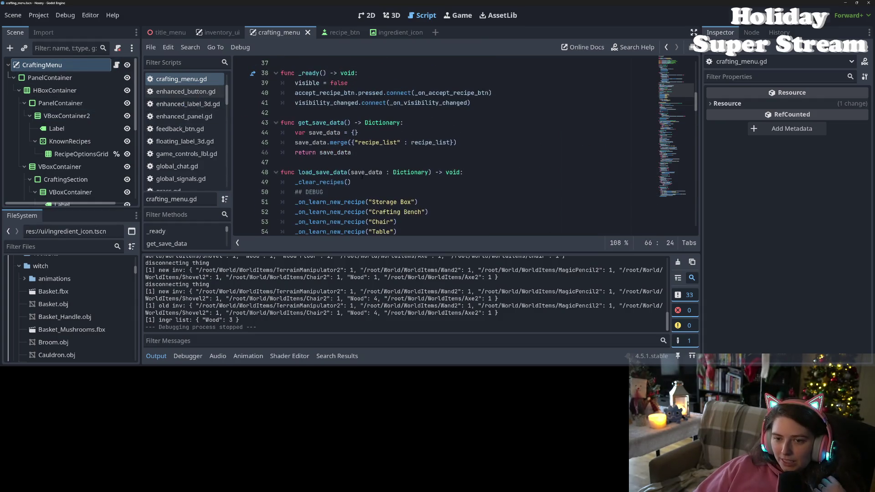
scroll(363, 179, down, 1)
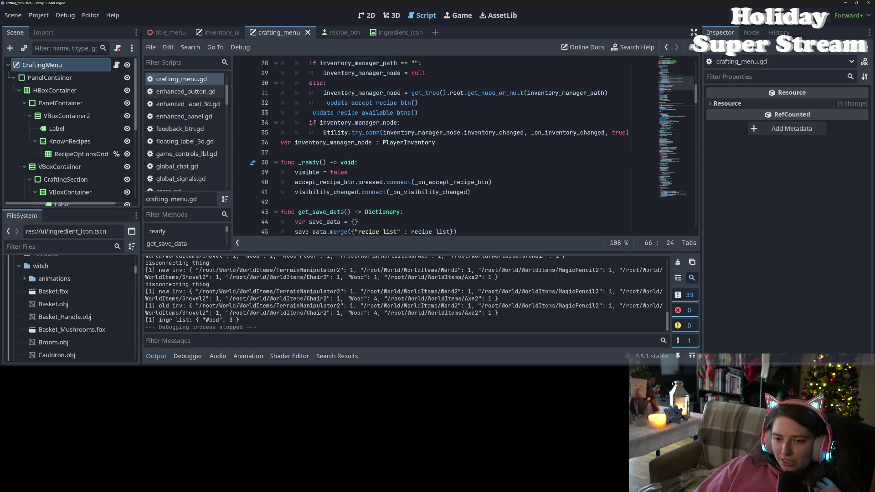
drag(470, 192, 253, 191)
key(BackSpace)
key(BackSpace)
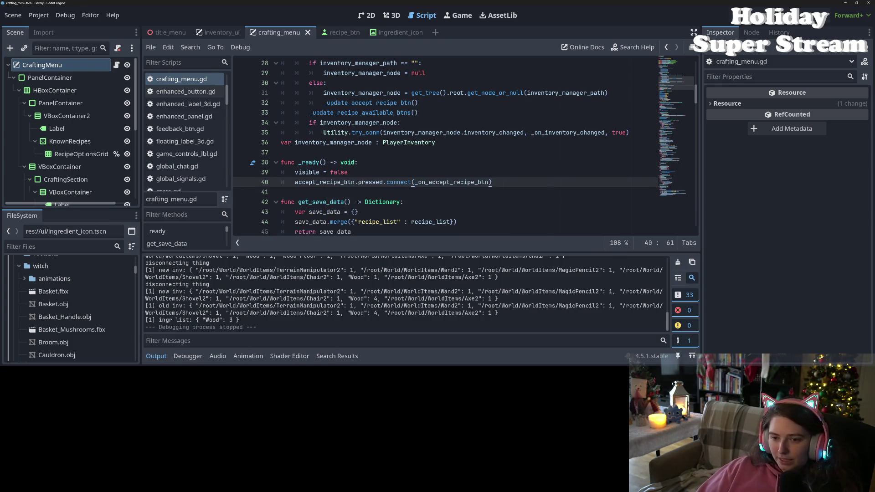
Delete the _on_visibility_changed function (lines 75–79), save the script, and rerun the project
scroll(333, 196, down, 10)
scroll(333, 196, down, 3)
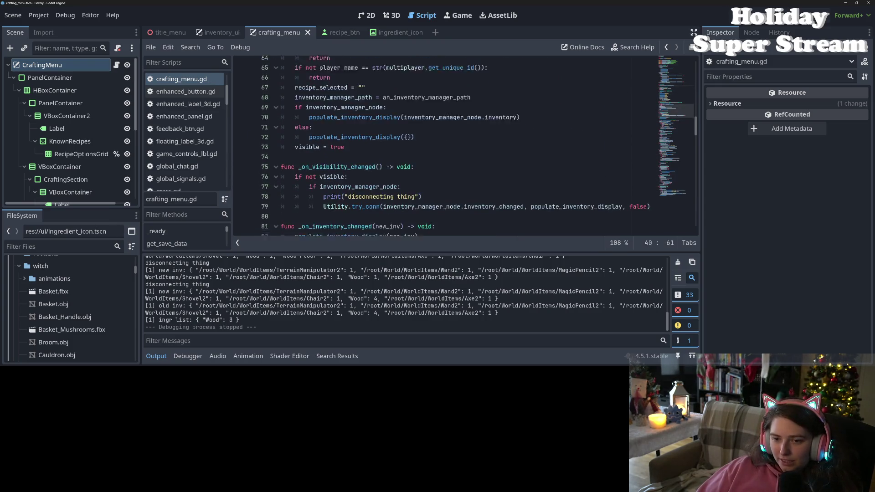
drag(362, 182, 280, 152)
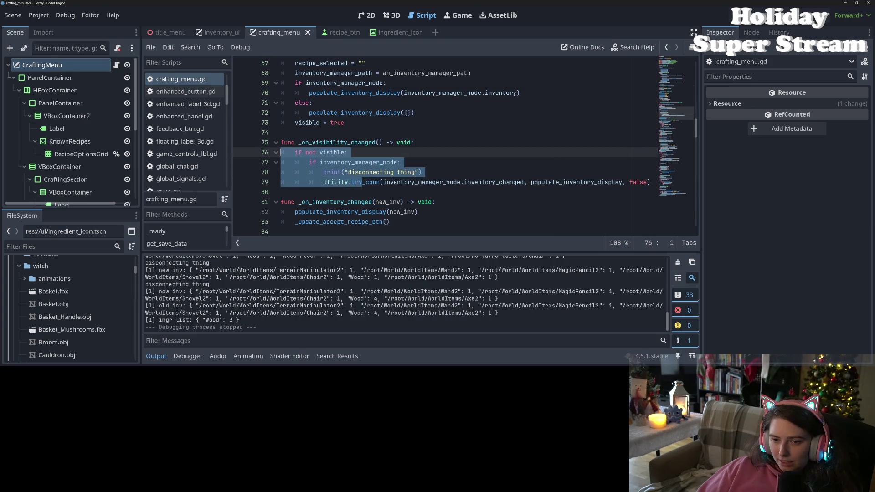
mouse_move(652, 182)
mouse_down()
mouse_move(281, 152)
mouse_move(275, 144)
mouse_up()
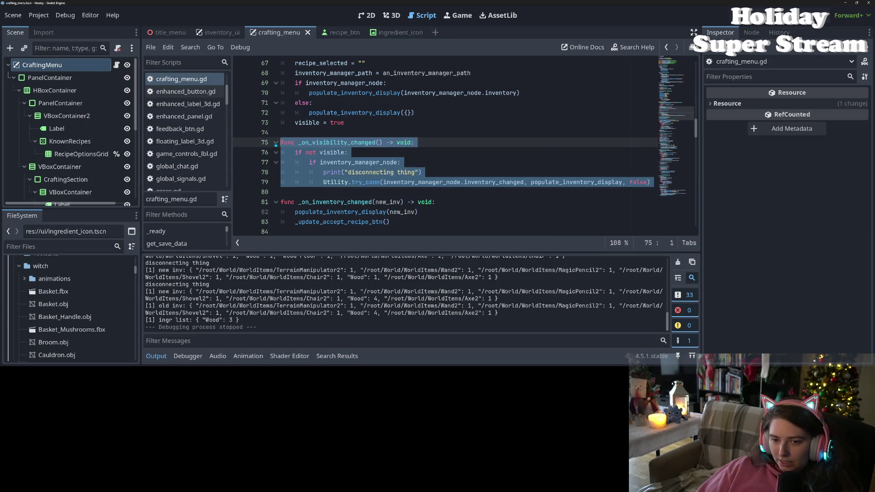
key(BackSpace)
key(BackSpace)
key(ctrl+s)
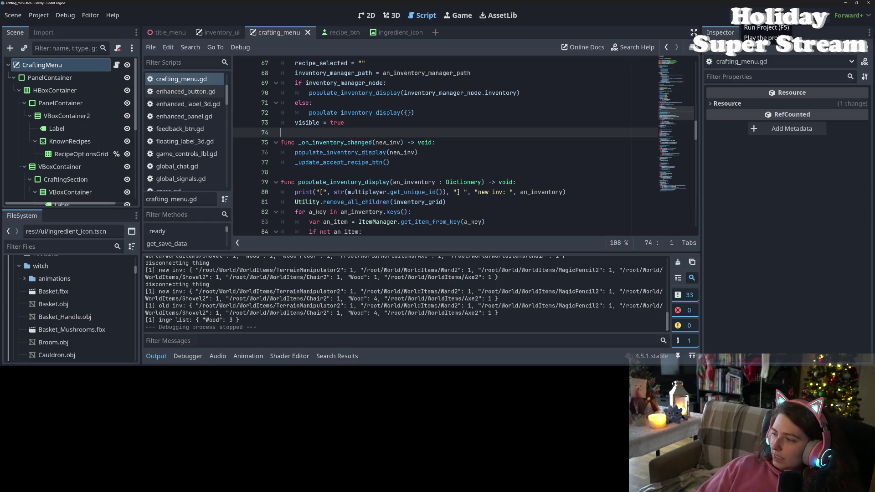
click(747, 15)
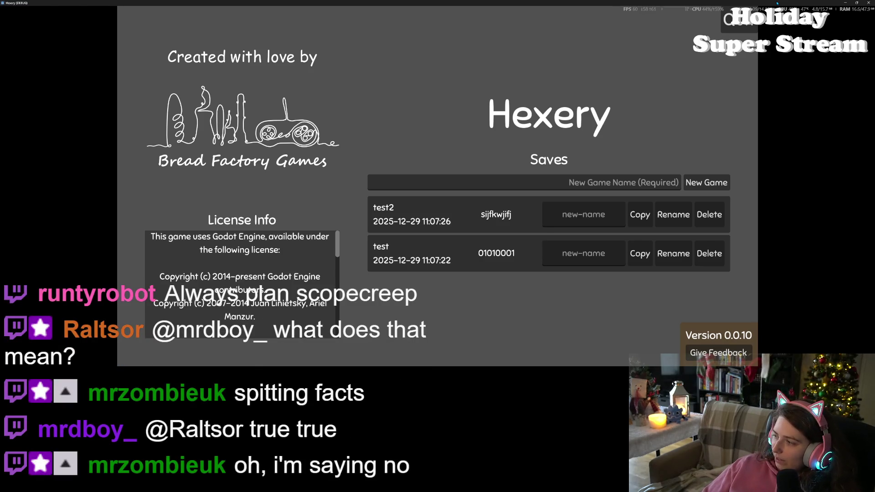
Snap the Hexery game window to the left half of the screen
key(super+Left)
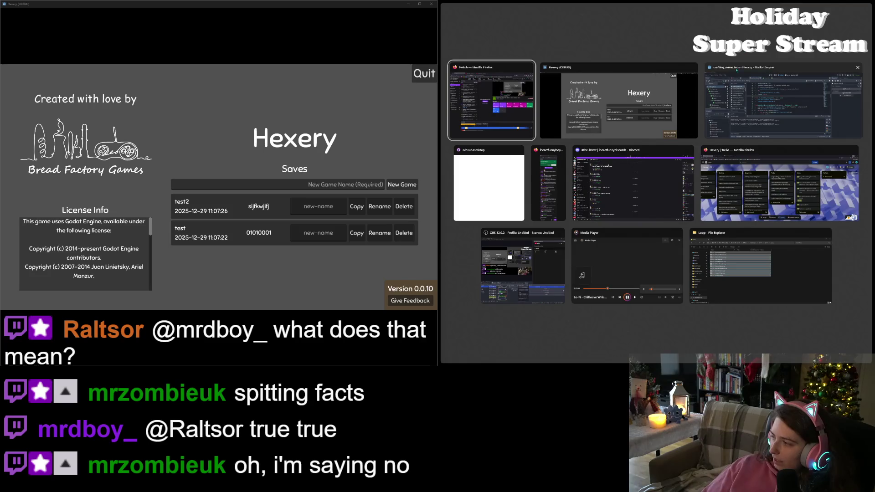
Put the second client on the right, load test2 left and test right, host on the right, join from the left
click(613, 105)
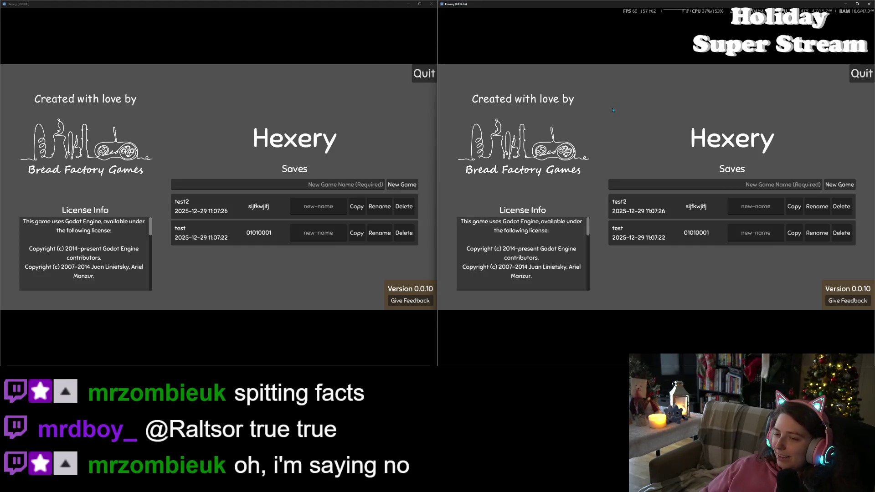
click(224, 210)
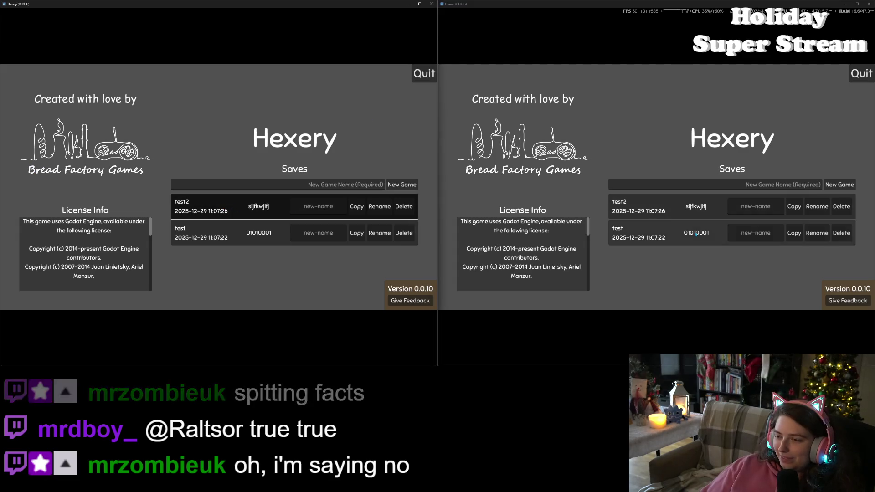
click(620, 233)
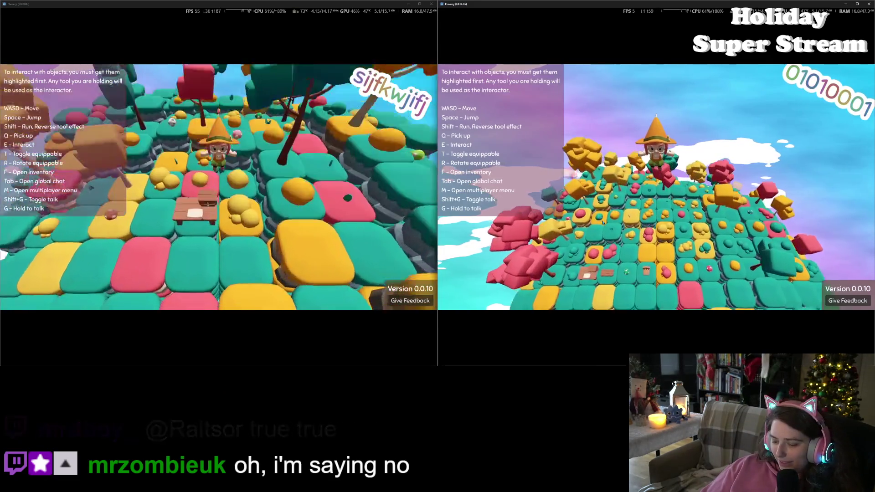
key(m)
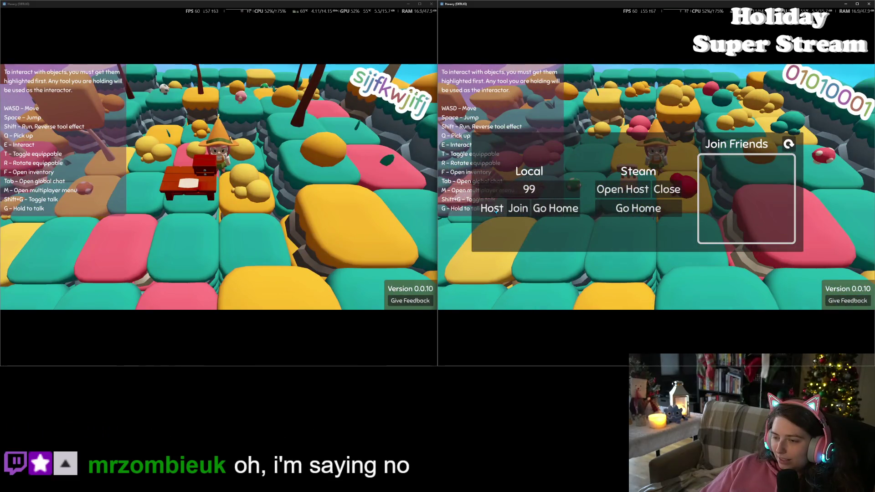
click(496, 211)
click(355, 184)
key(m)
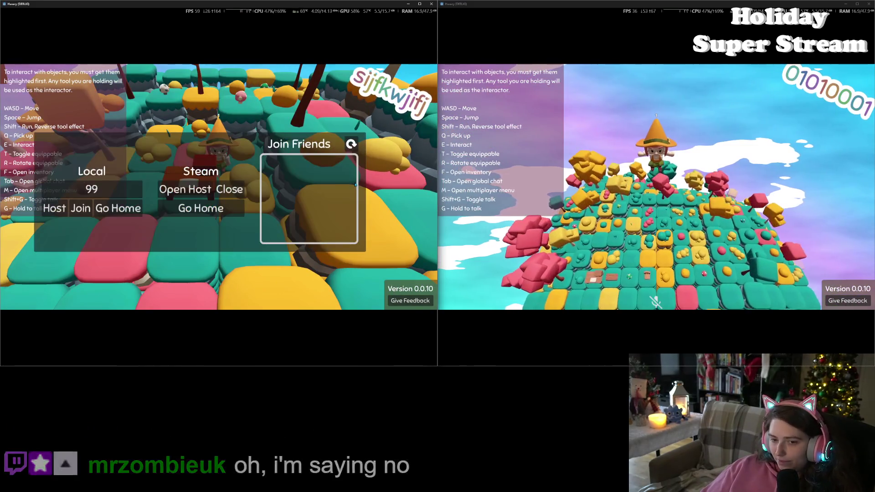
click(81, 208)
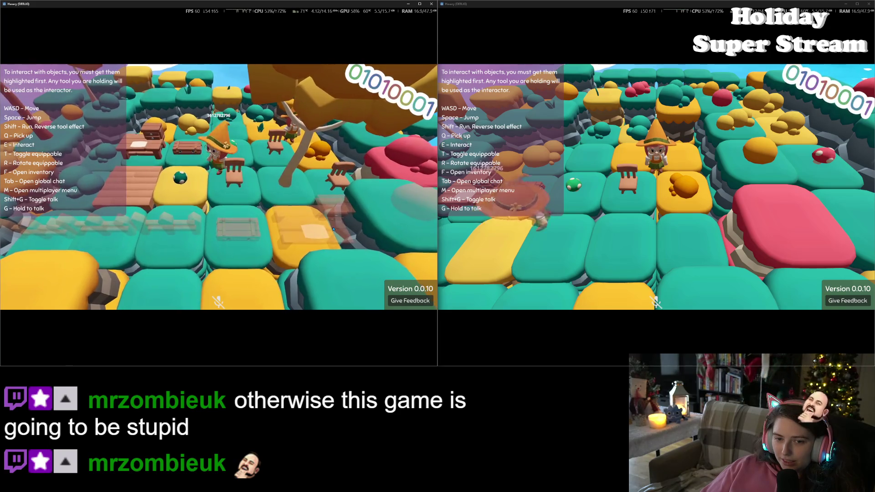
Walk the left client's witch past the fence, check the inventory, and head left past the tree
key(w)
key(s)
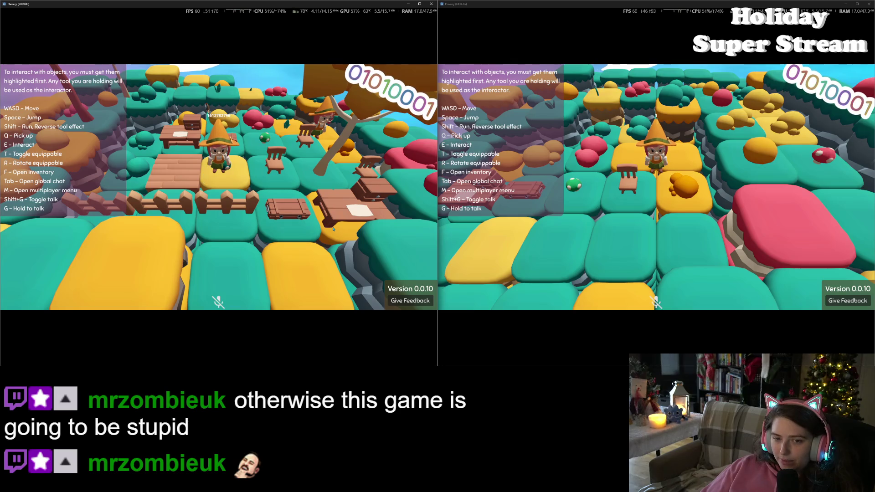
key(f)
key(f)
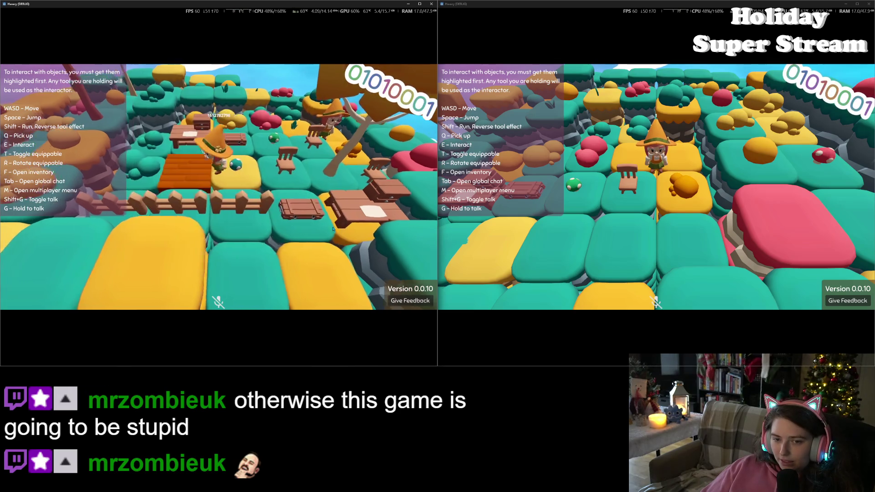
key(a)
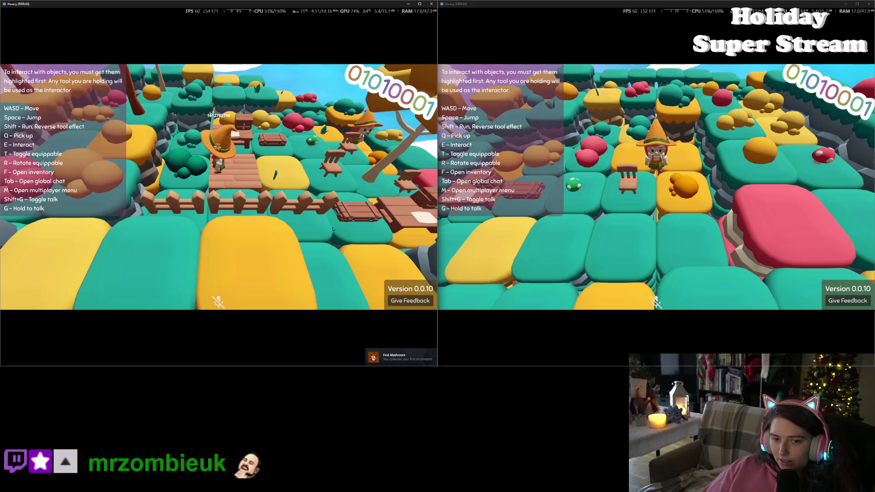
key(a)
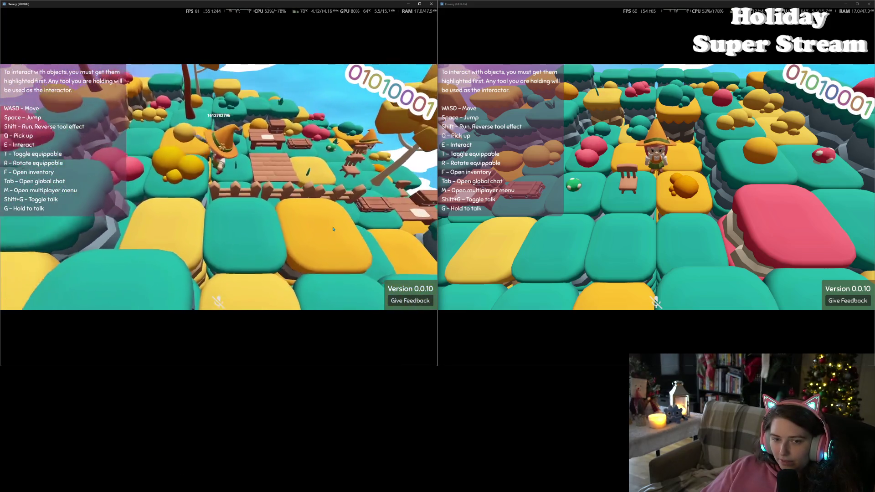
key(a)
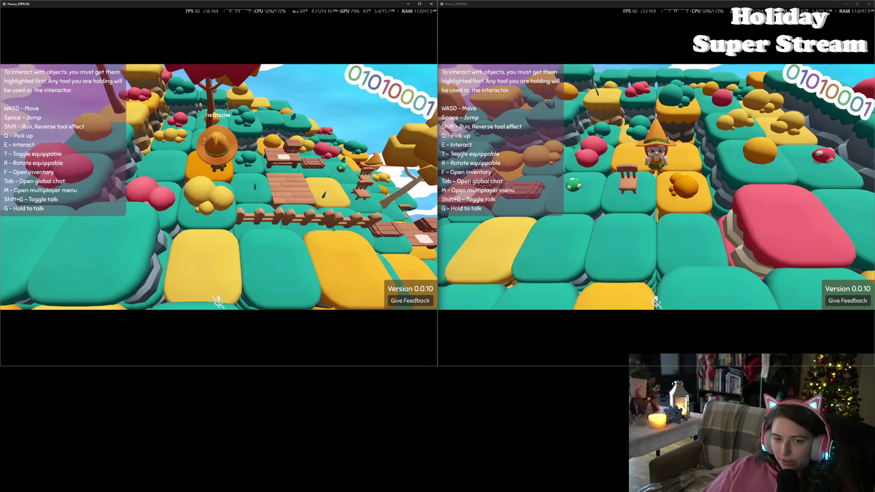
key(a)
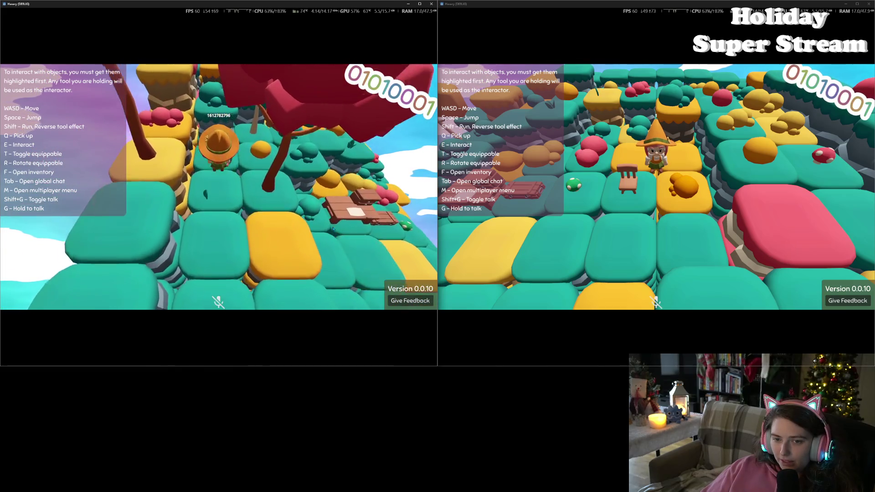
Walk to the red log, pick it up and put it down, then open the Player Inventory
key(s)
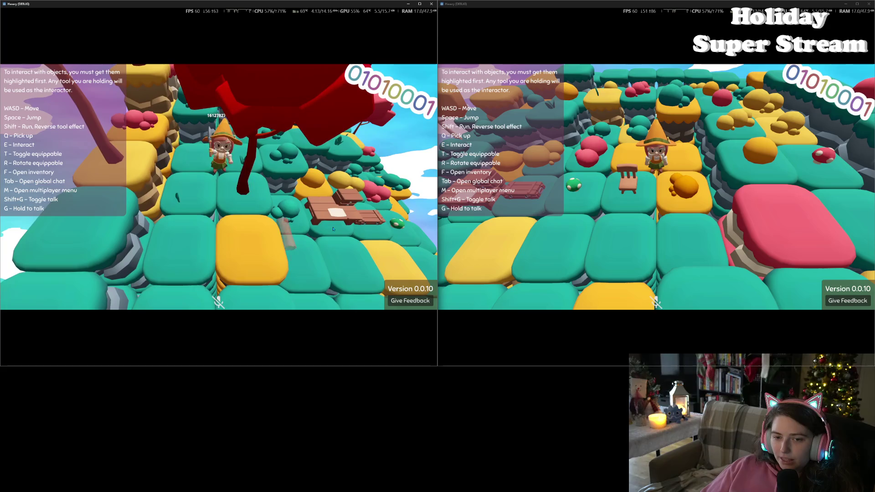
key(s)
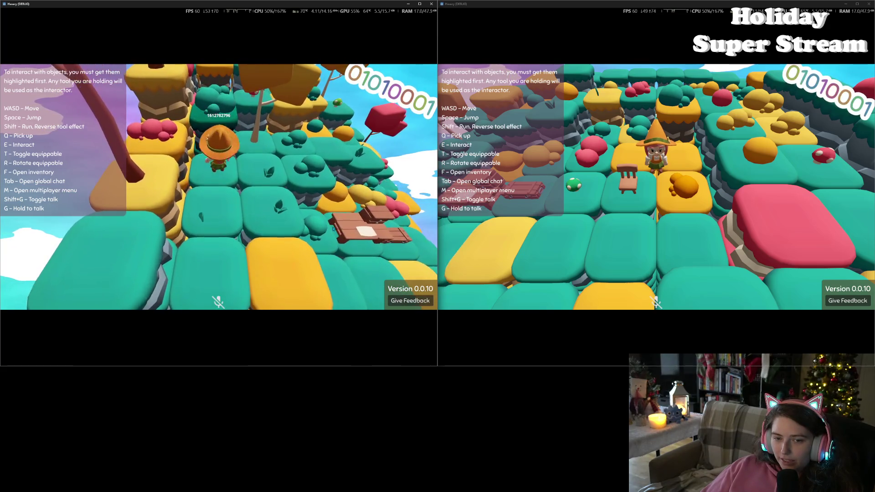
key(s)
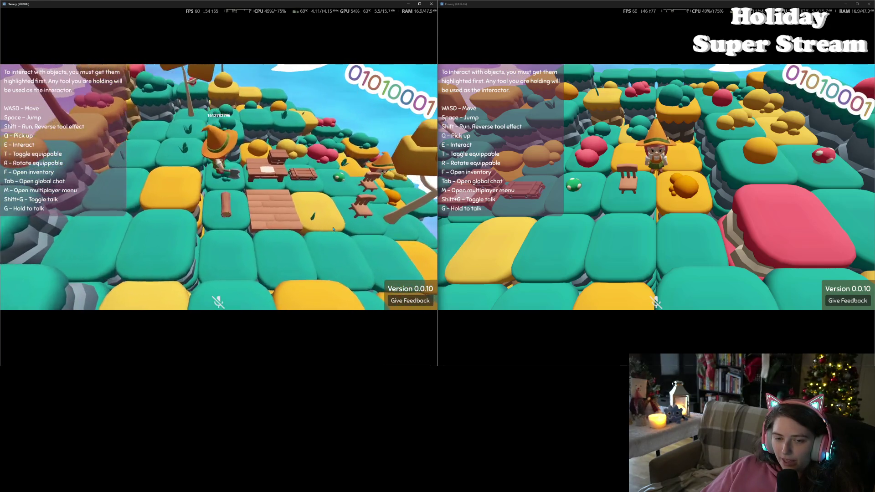
key(s)
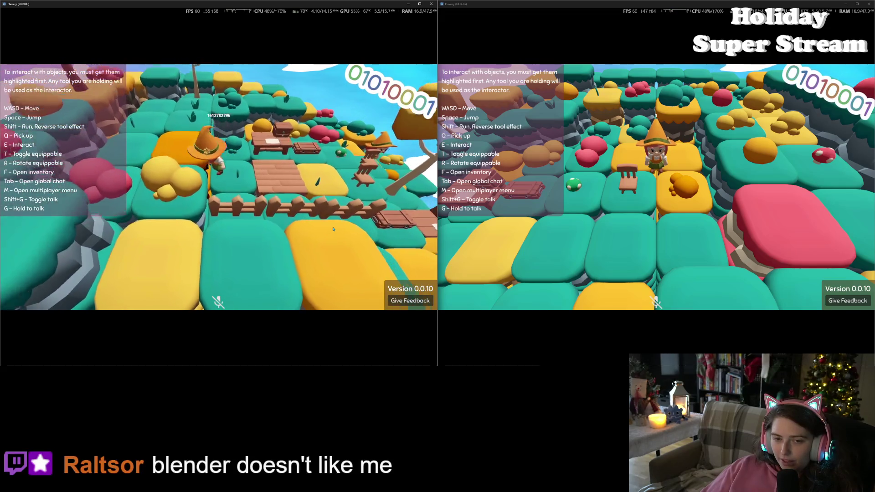
key(w)
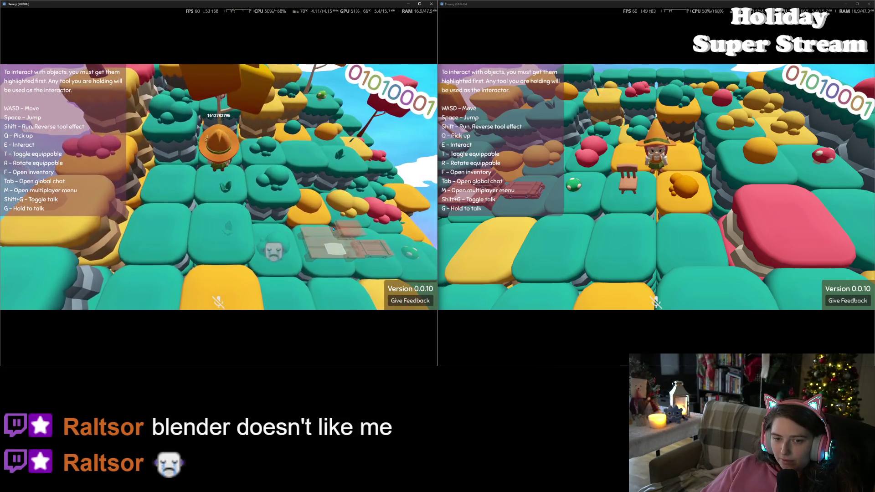
key(s)
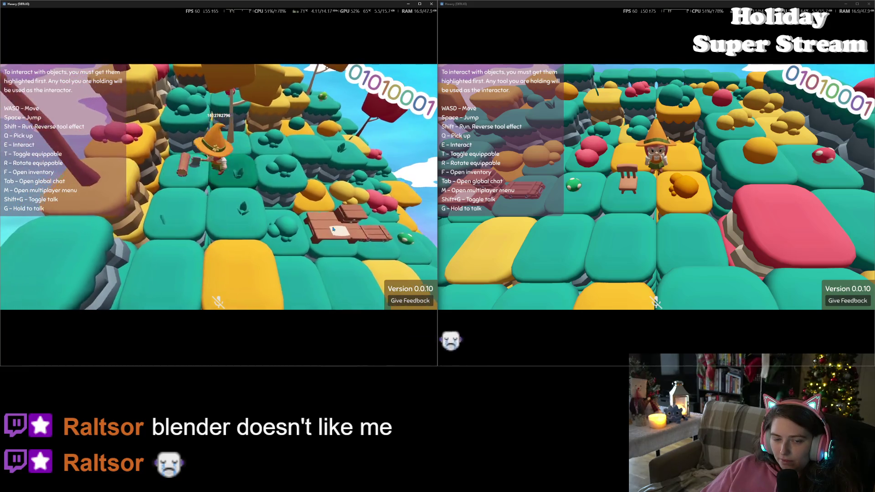
key(a)
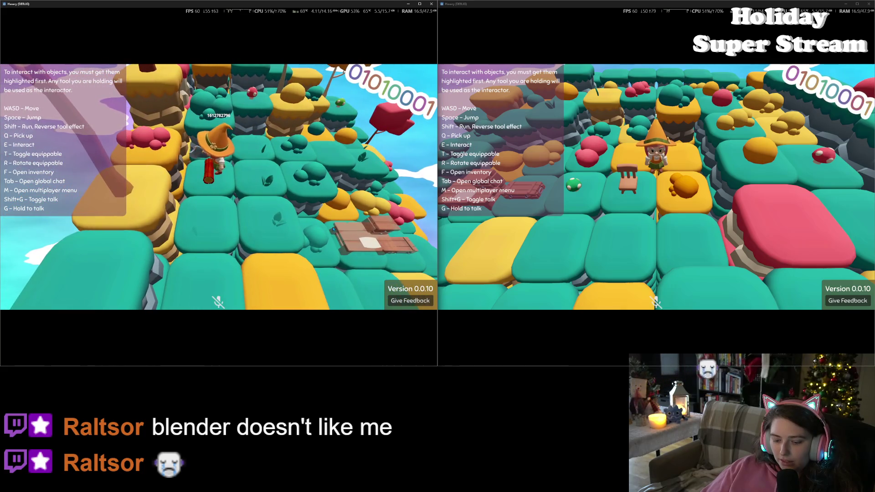
key(t)
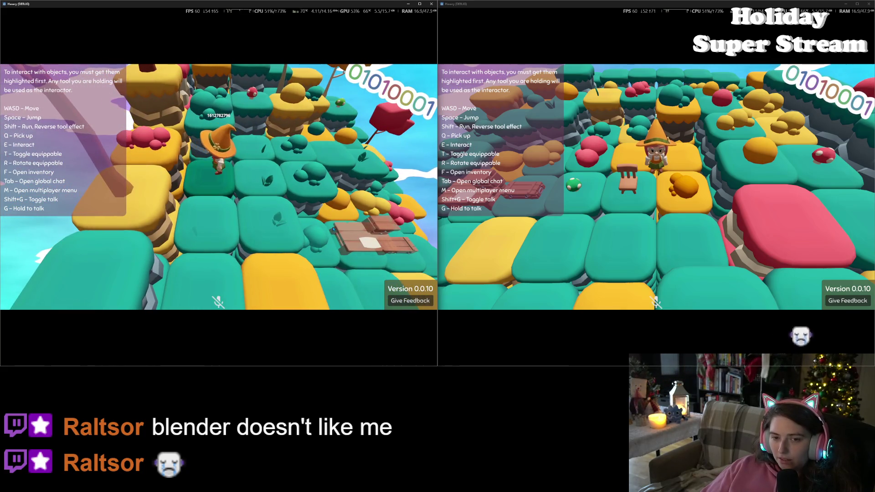
key(f)
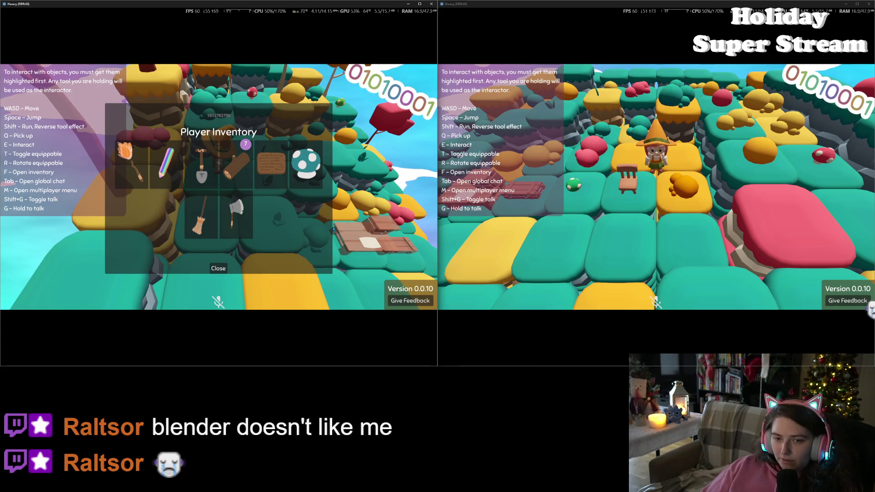
At the table, craft a plank floor from two logs and a log bundle from four logs
key(w)
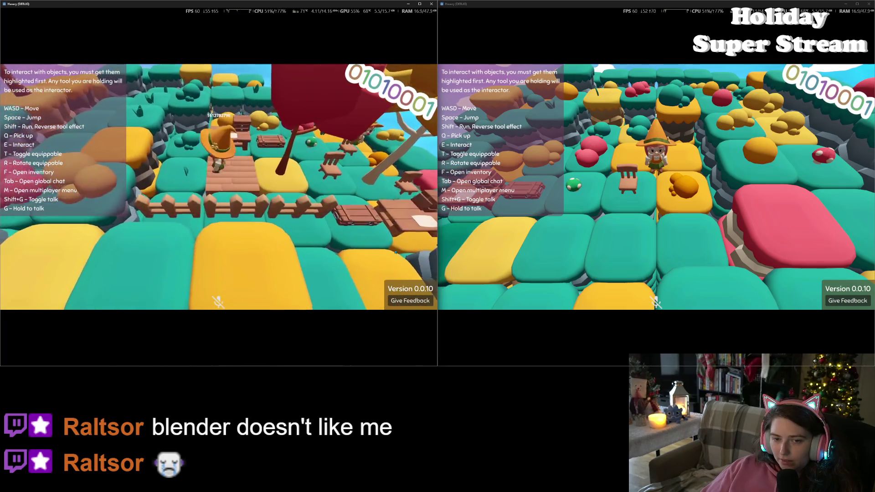
key(f)
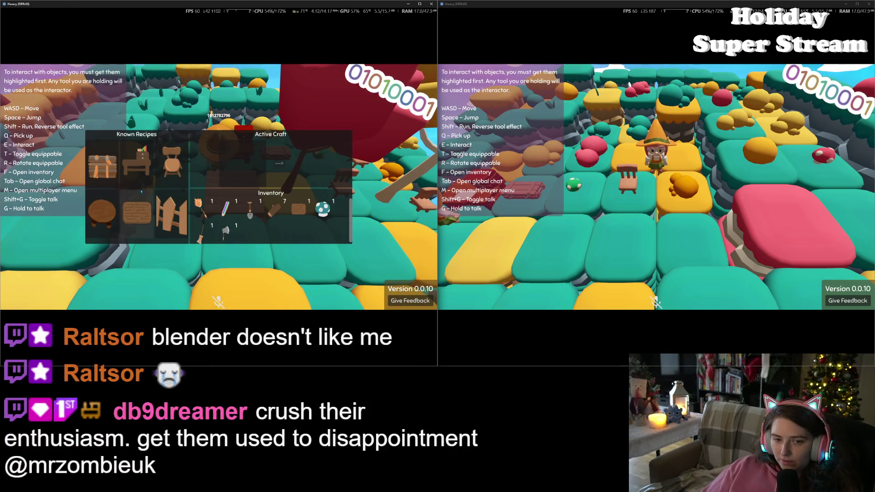
click(137, 211)
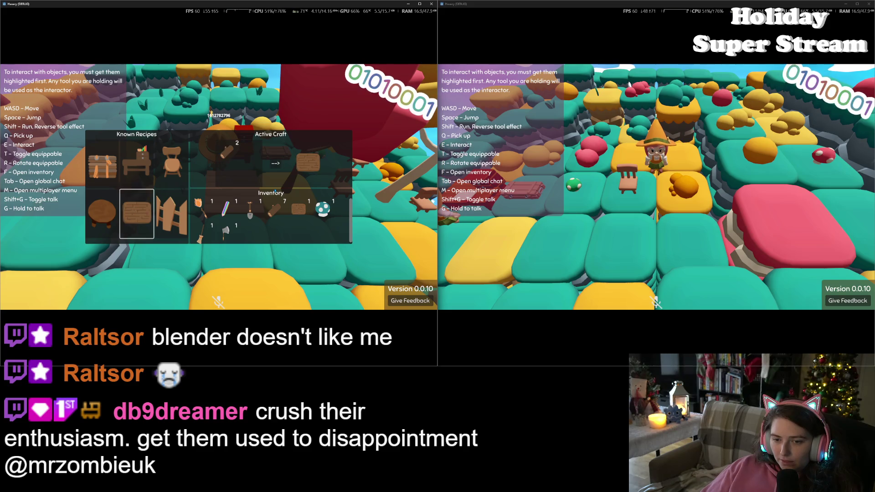
click(274, 164)
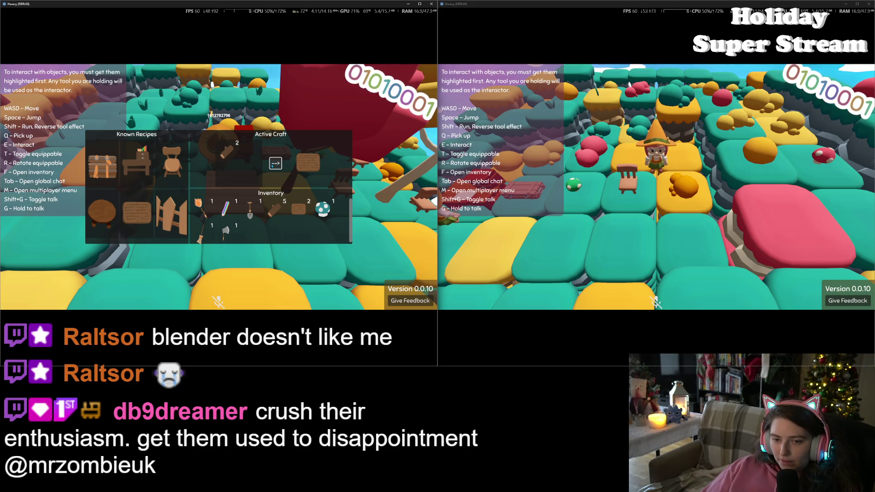
click(102, 165)
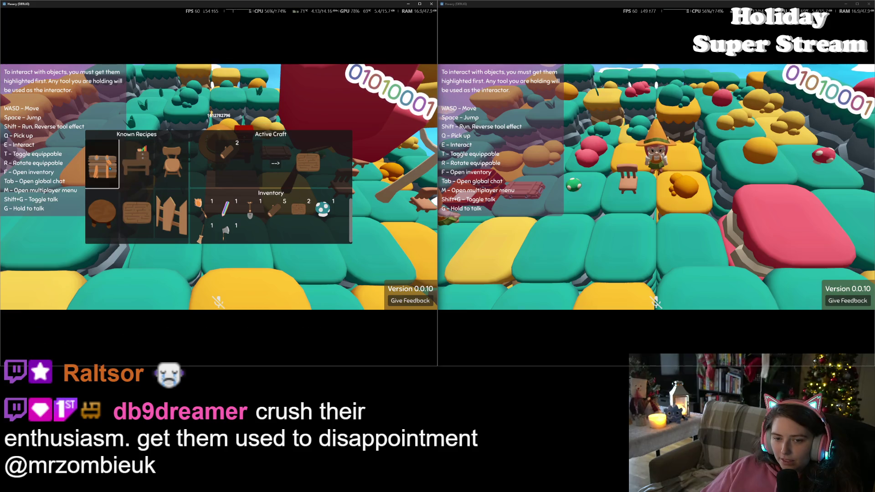
click(276, 164)
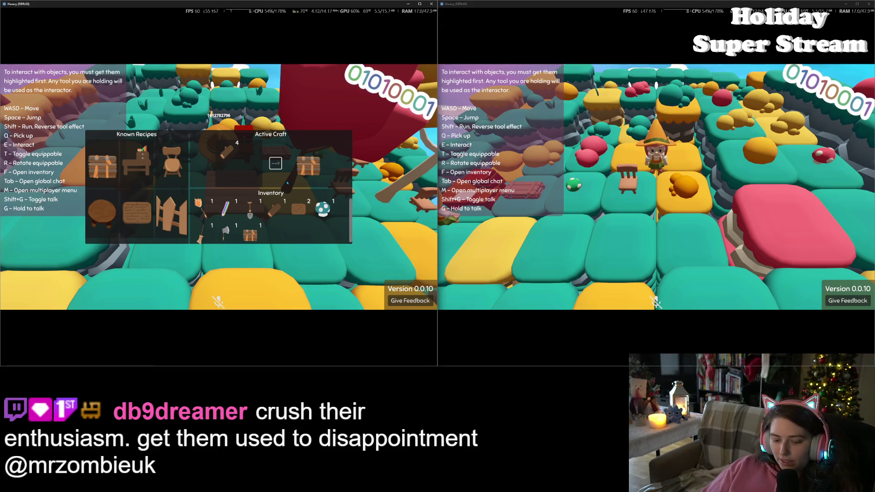
Close the left client's crafting panel, then switch to the right client and toggle its inventory
key(f)
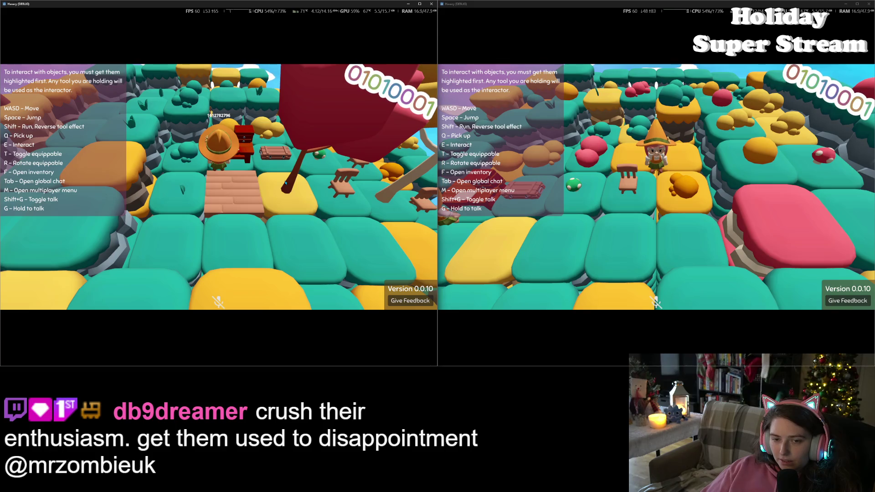
key(w)
key(s)
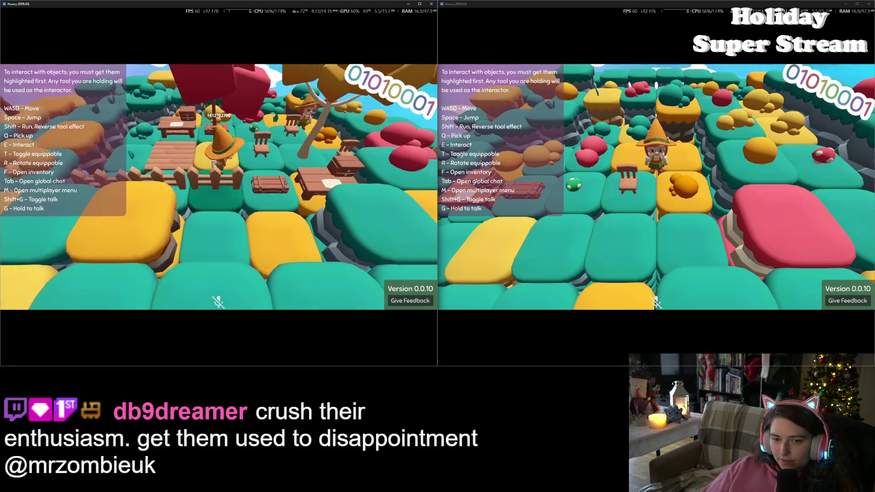
click(718, 210)
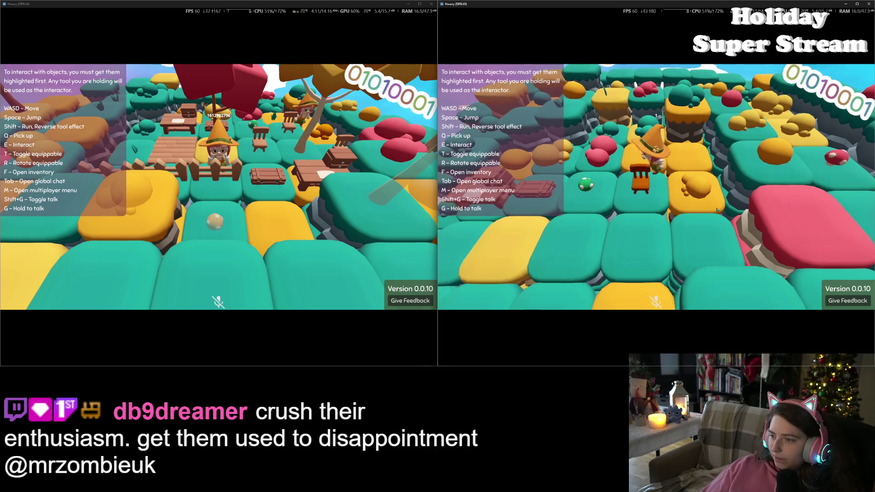
key(f)
key(f)
key(w)
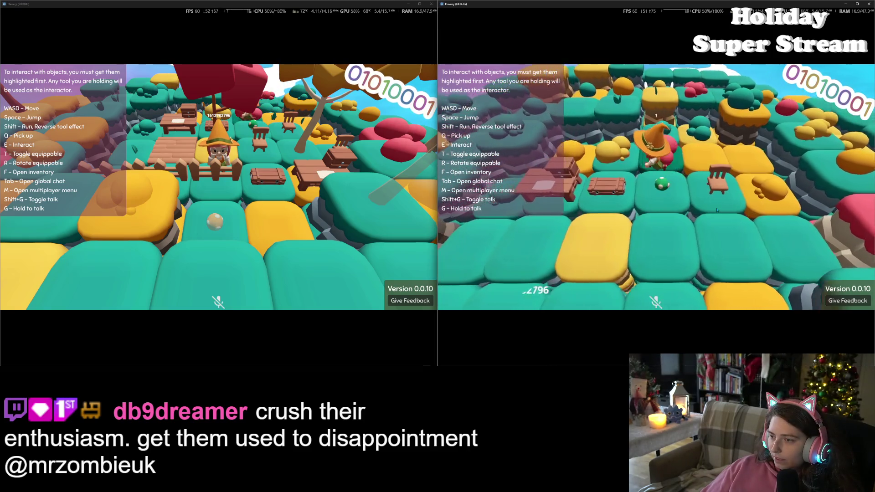
Walk the second player across the island to the first player at the tables
key(s)
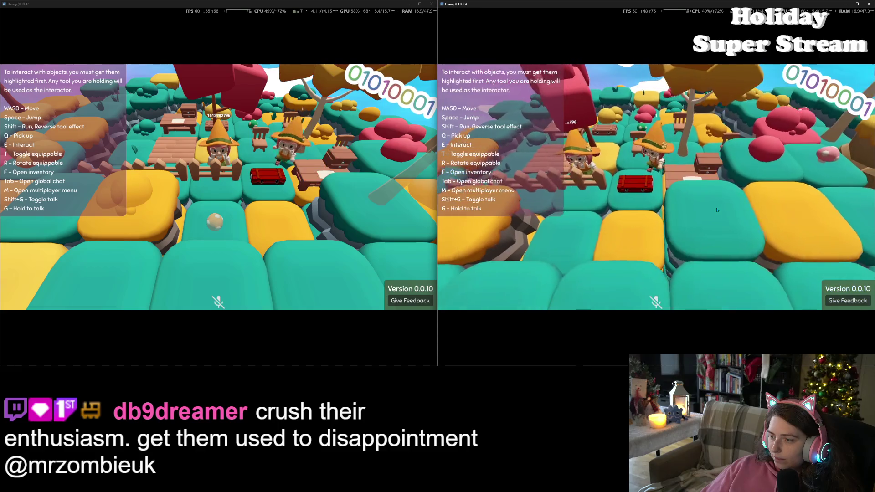
key(a)
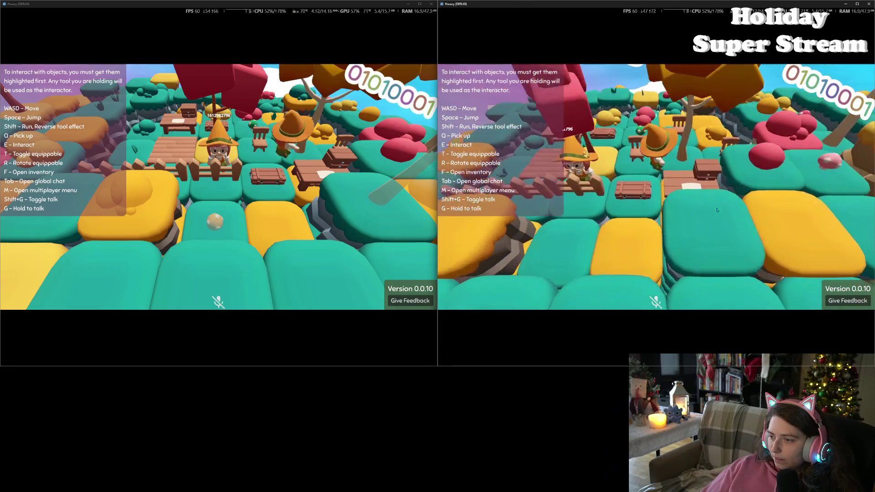
key(w)
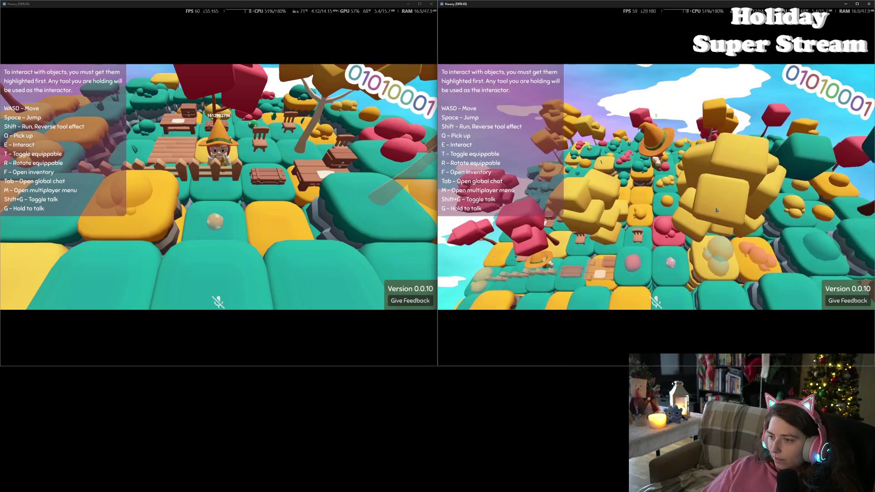
key(w)
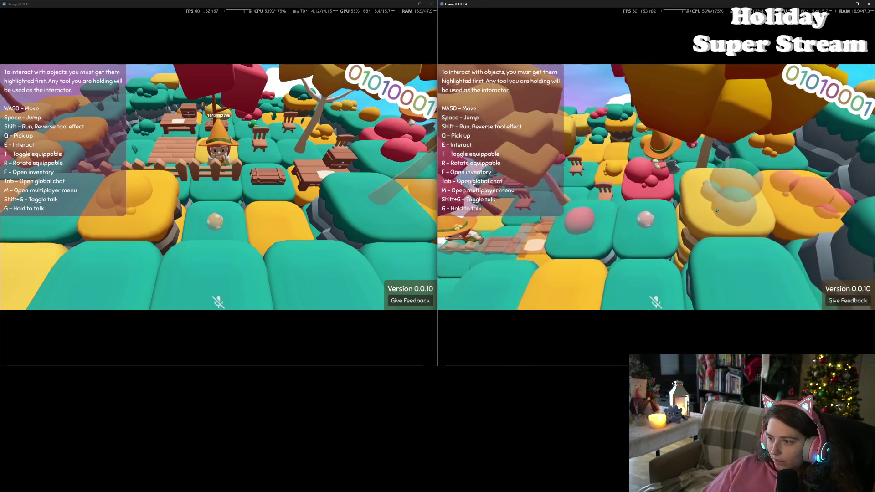
key(w)
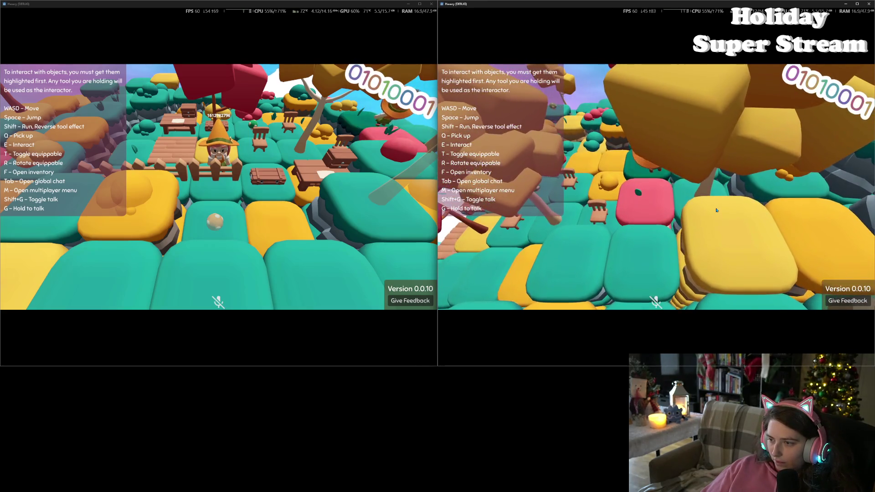
key(w)
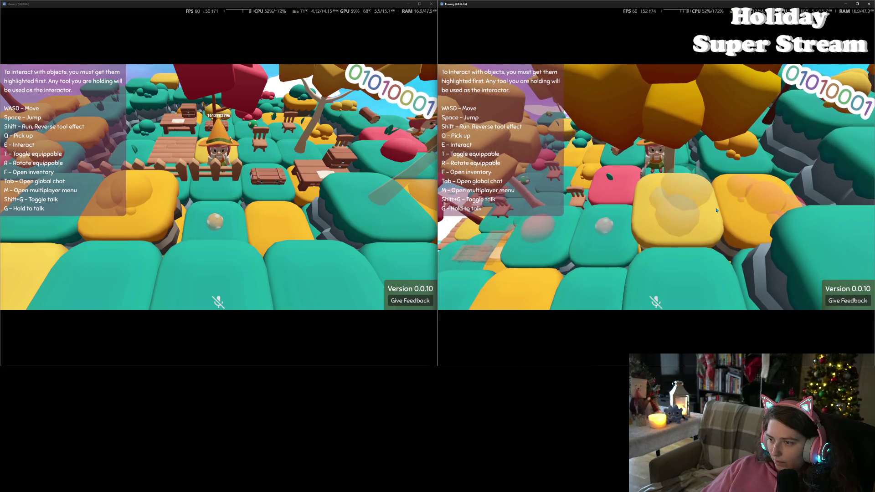
key(w)
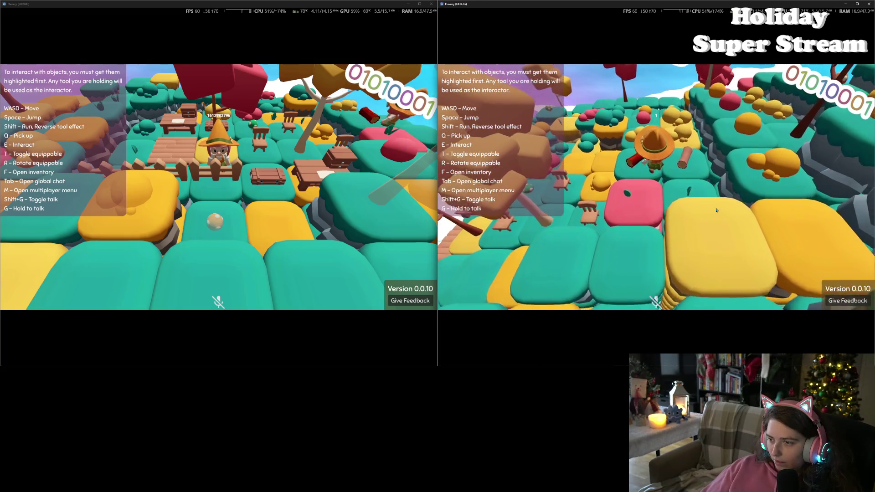
key(w)
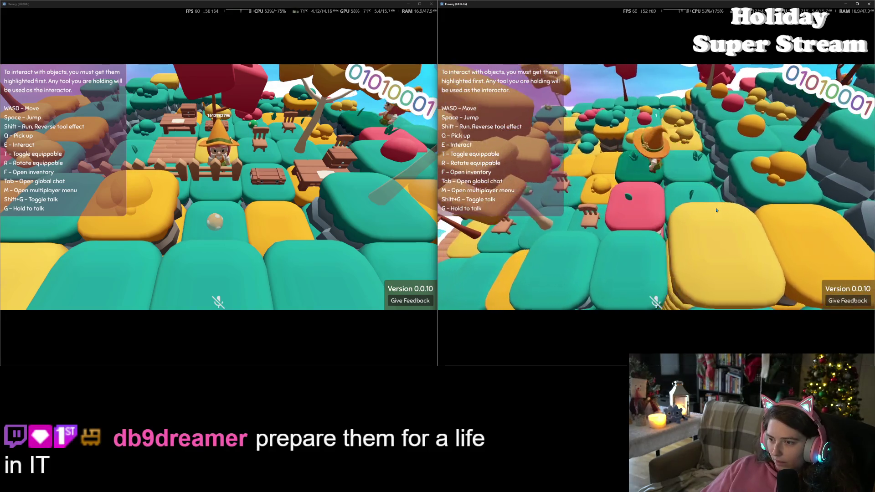
key(w)
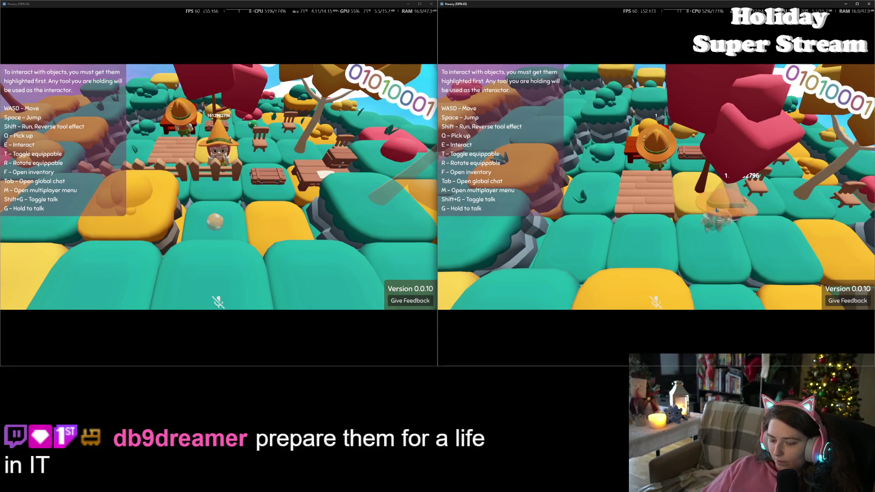
In the second player's client, try crafting a Chair from Known Recipes, then close the menu and that client
key(f)
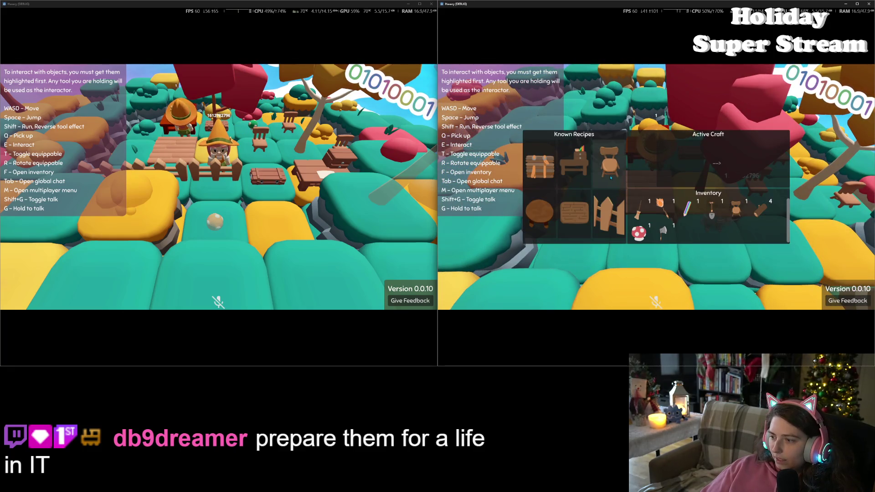
click(610, 178)
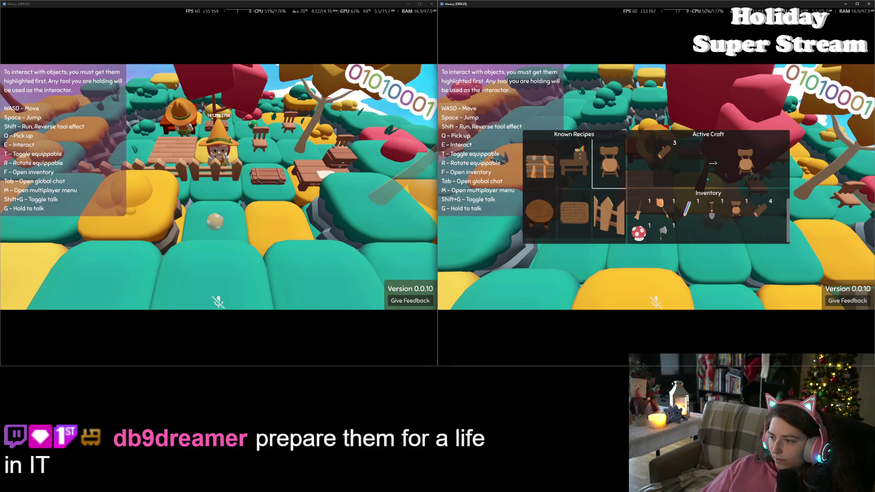
click(713, 163)
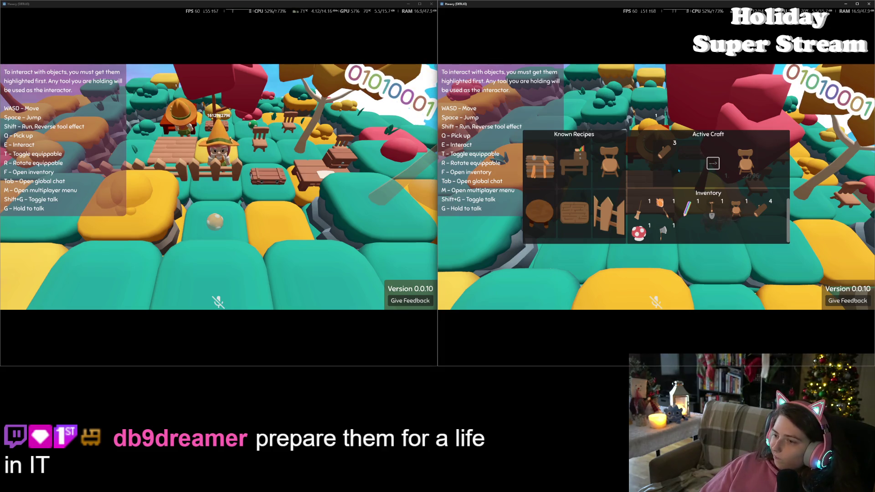
key(Escape)
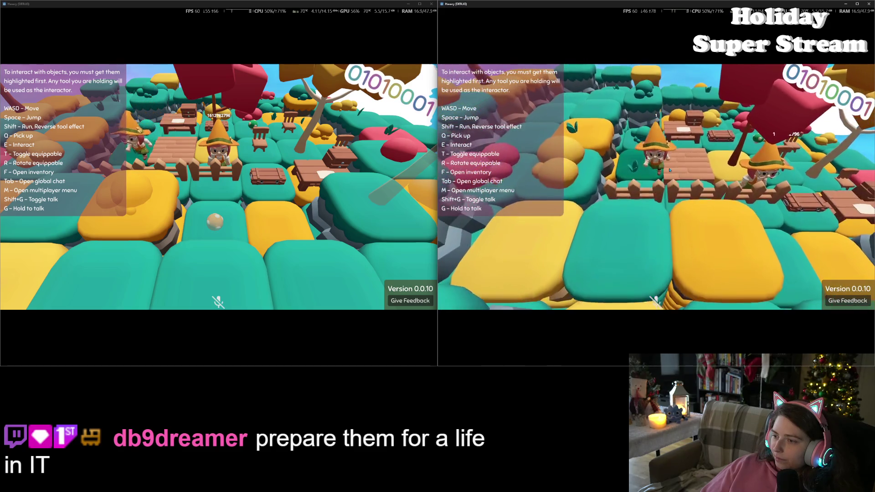
click(867, 5)
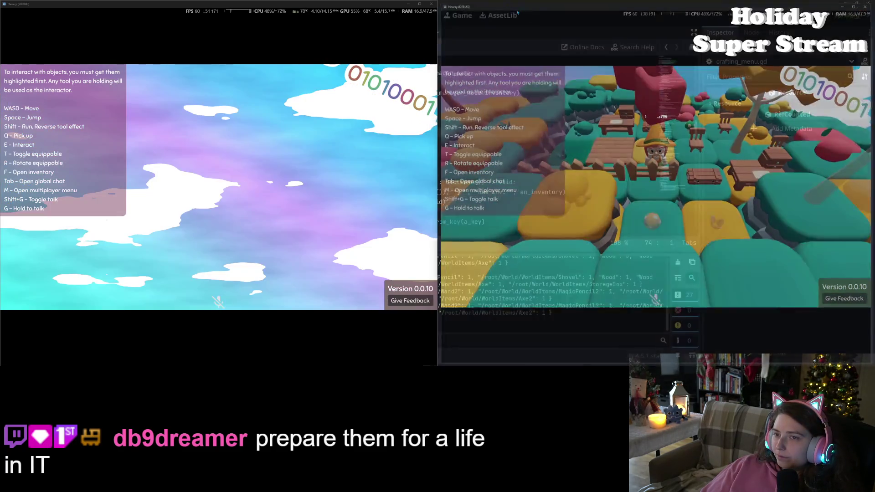
Close the left client and read Session 2's get_unique_id and put_packet errors about the inactive multiplayer instance
click(432, 4)
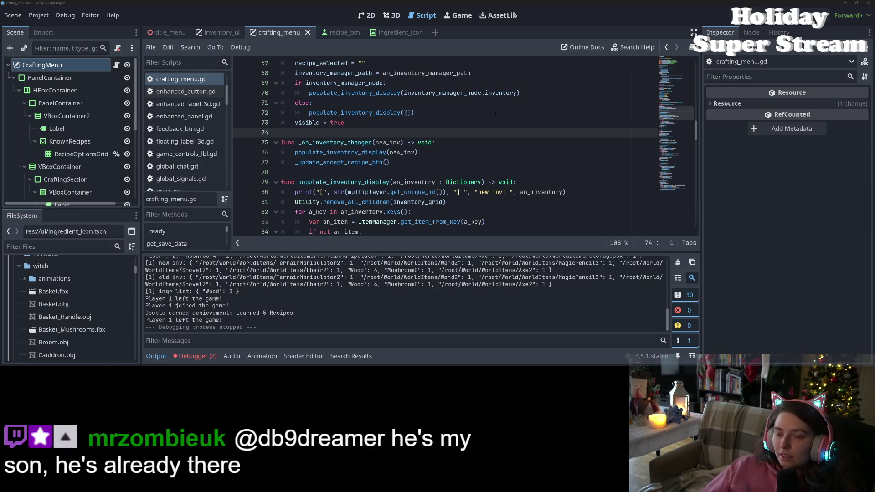
click(196, 356)
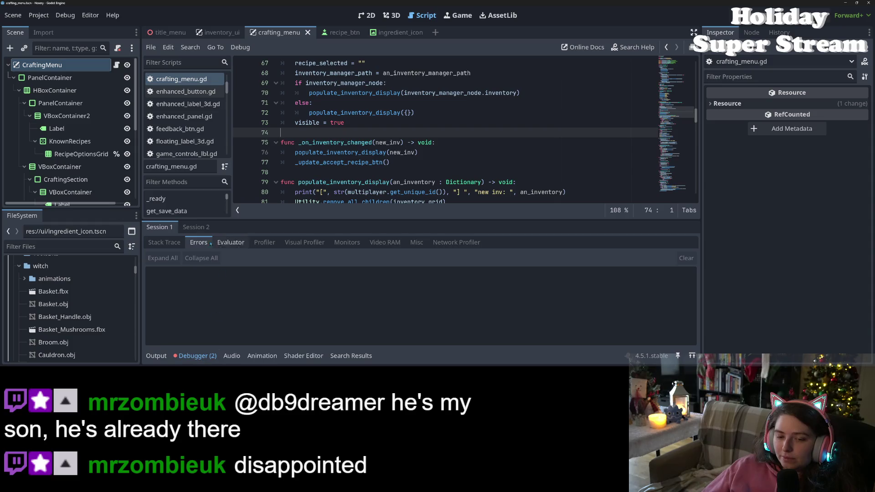
click(203, 227)
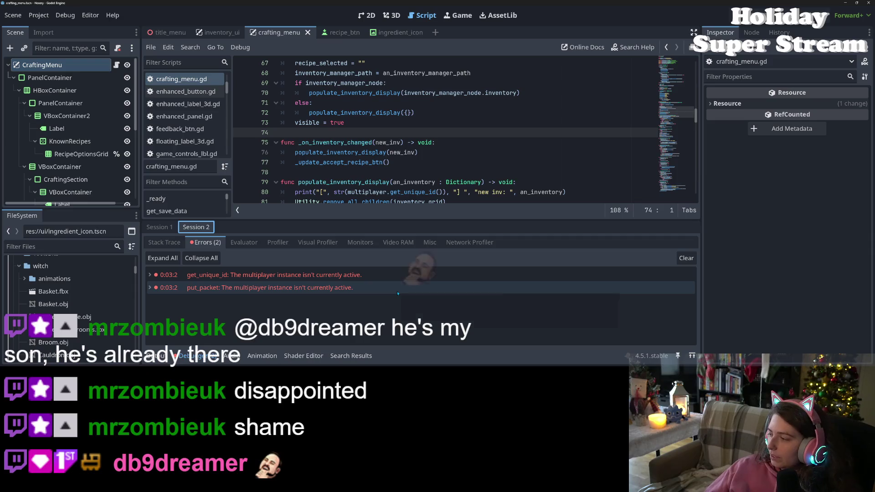
mouse_move(398, 294)
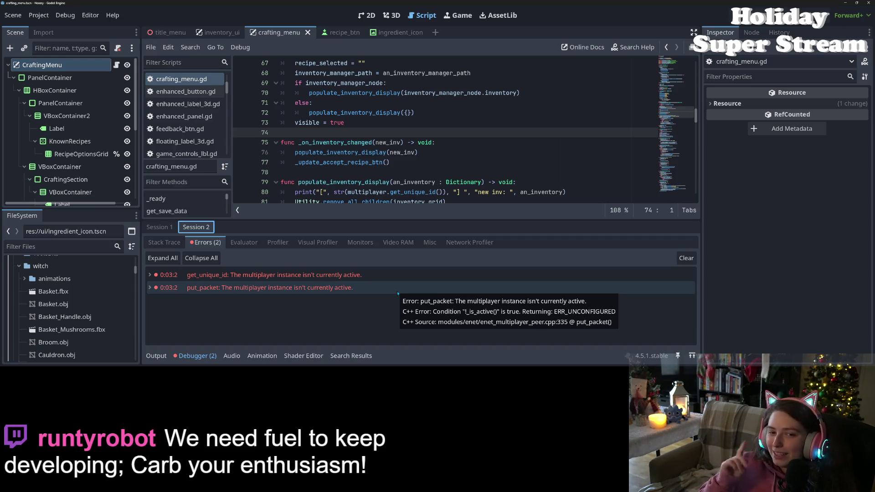
click(197, 356)
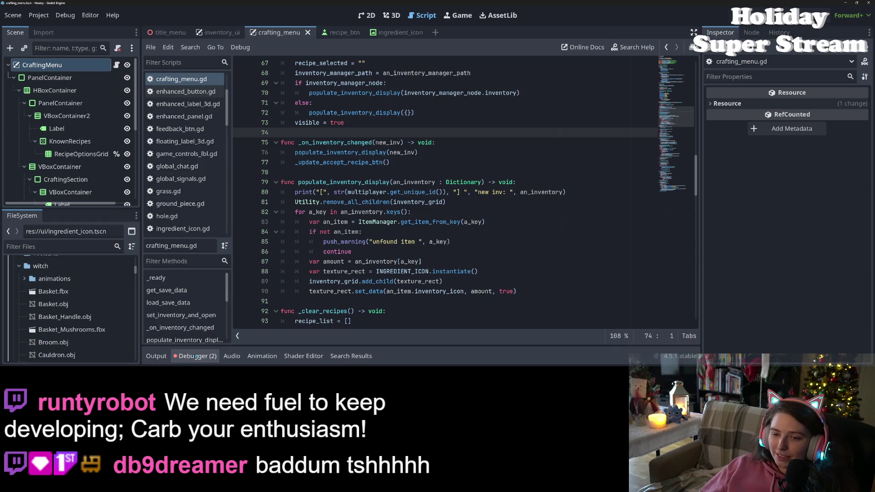
Switch the script editor from crafting_menu.gd to player_inventory.gd, with the Debugger collapsed
click(323, 272)
scroll(323, 295, up, 3)
scroll(324, 296, up, 10)
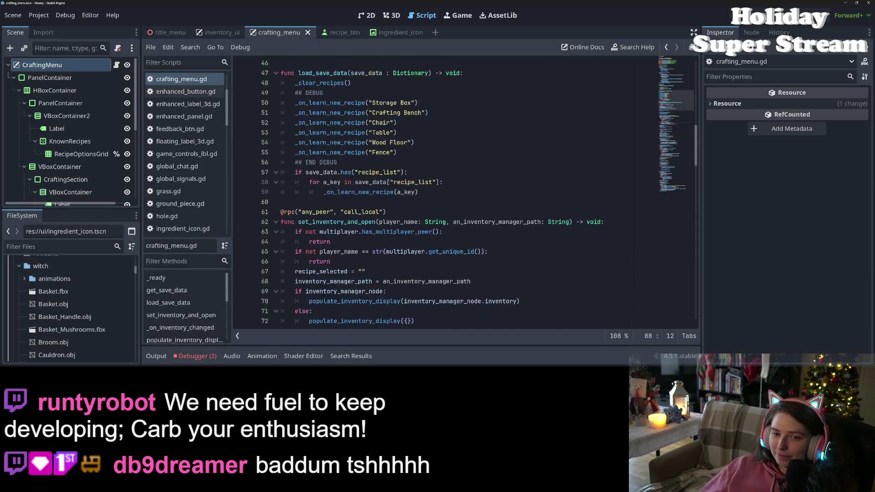
scroll(186, 156, down, 10)
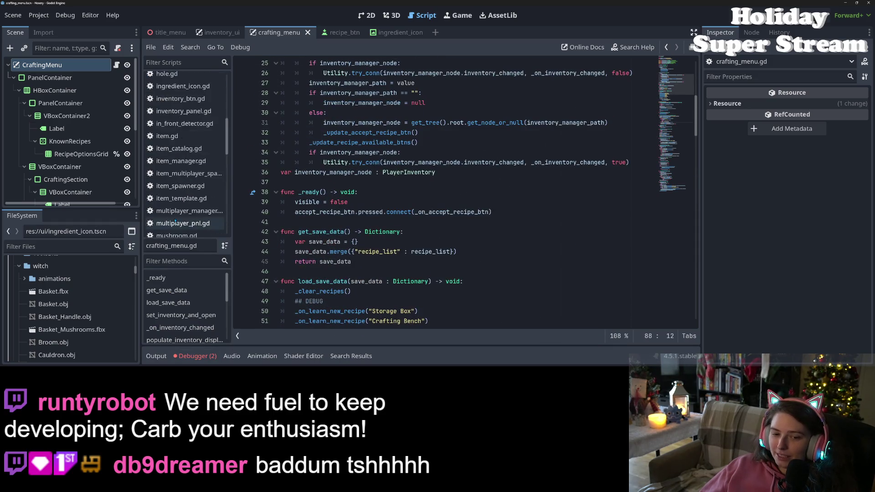
click(185, 143)
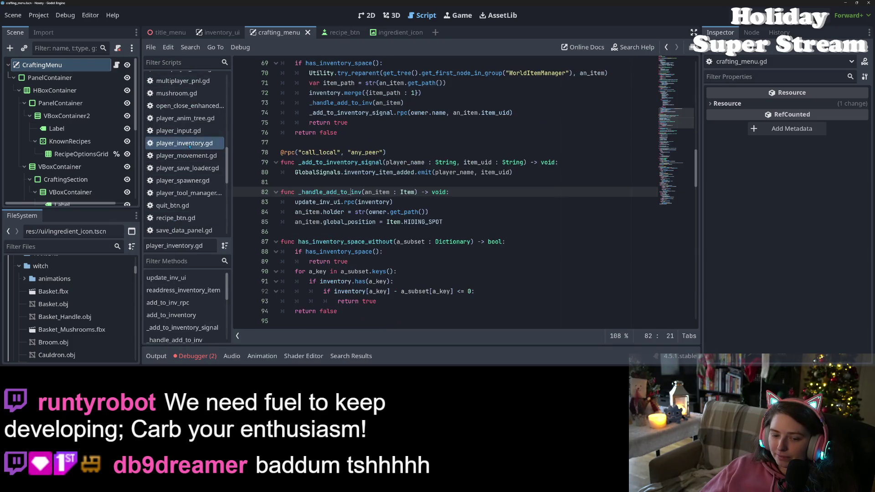
click(196, 356)
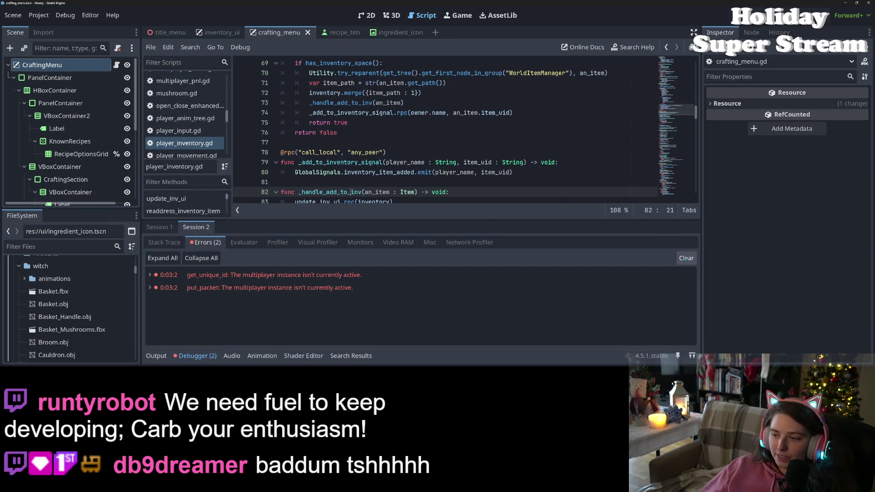
click(204, 357)
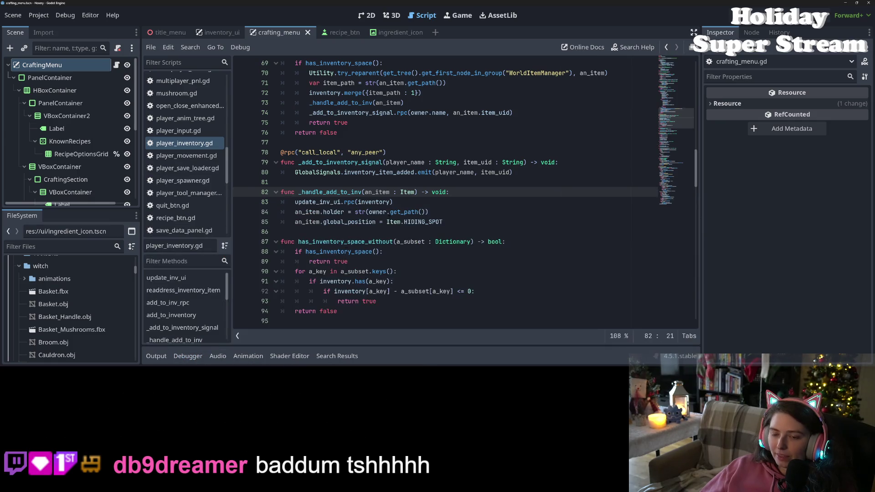
Check _add_to_inventory_signal and the inventory_changed signal declared near the top of player_inventory.gd
scroll(345, 218, up, 1)
scroll(345, 218, up, 1)
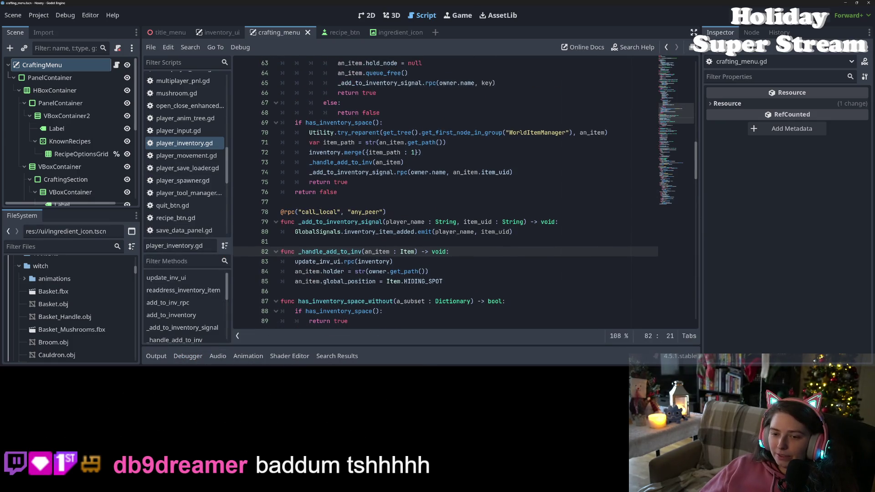
click(361, 222)
double_click(361, 221)
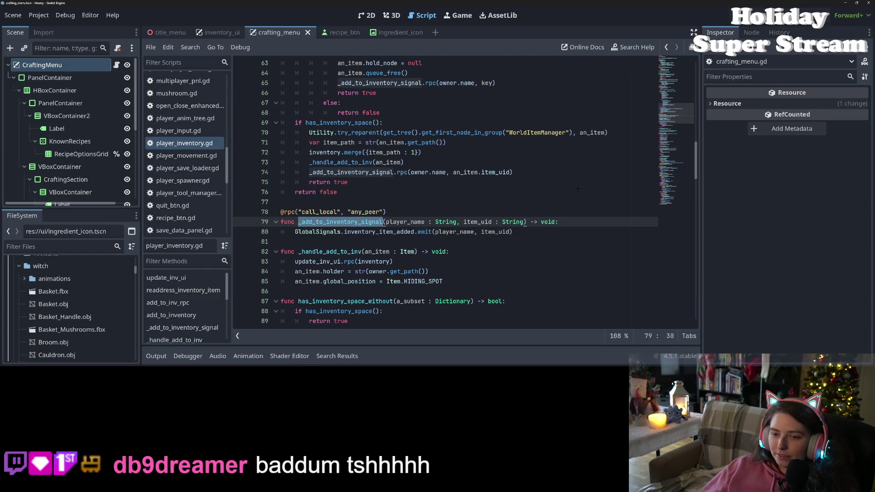
scroll(361, 222, up, 13)
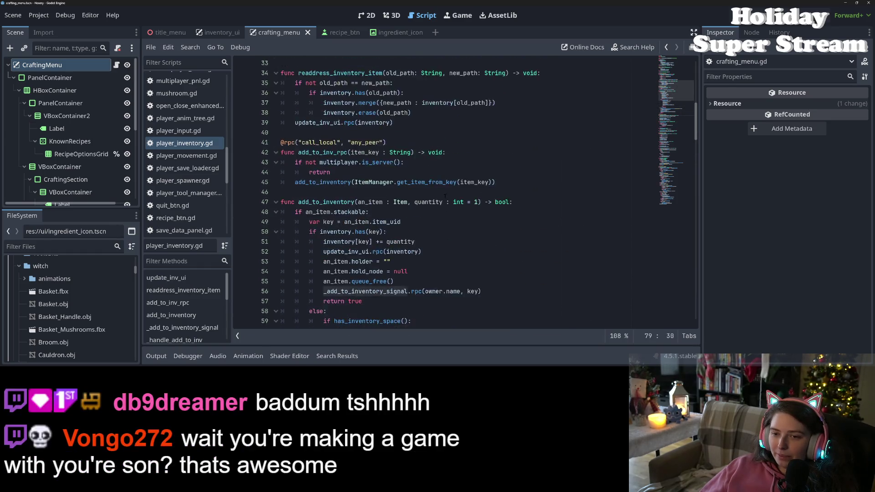
scroll(412, 188, up, 8)
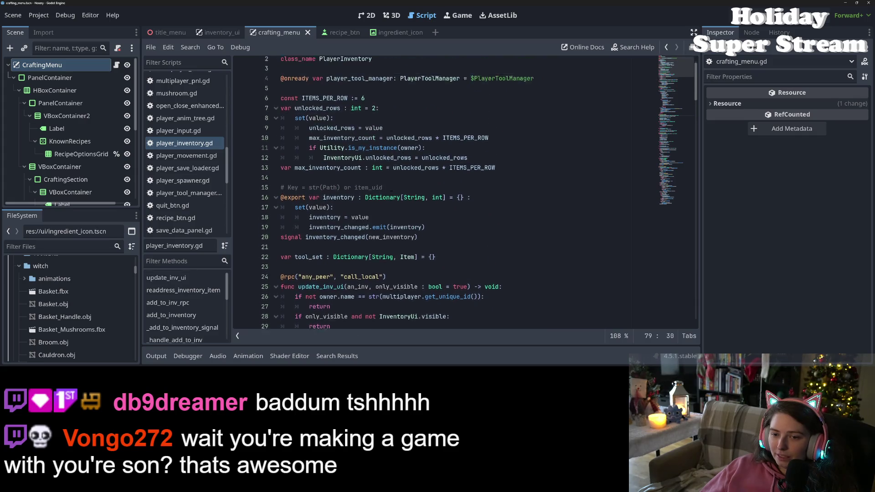
double_click(335, 254)
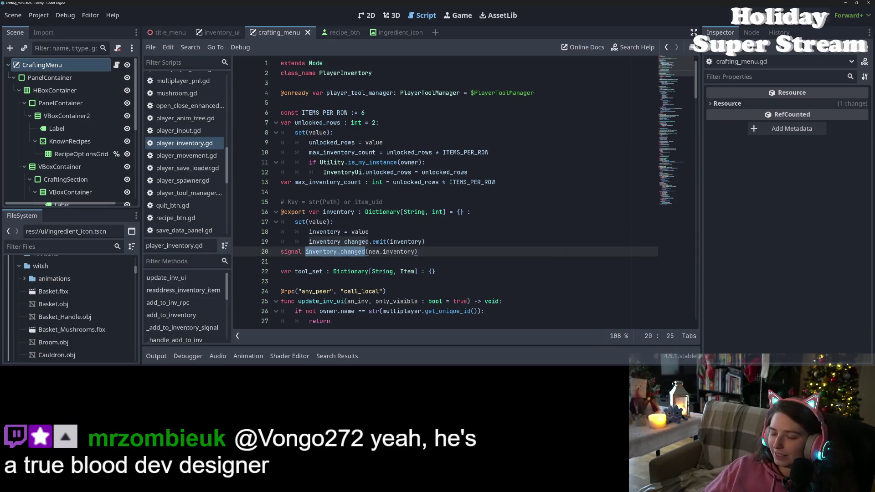
mouse_move(360, 245)
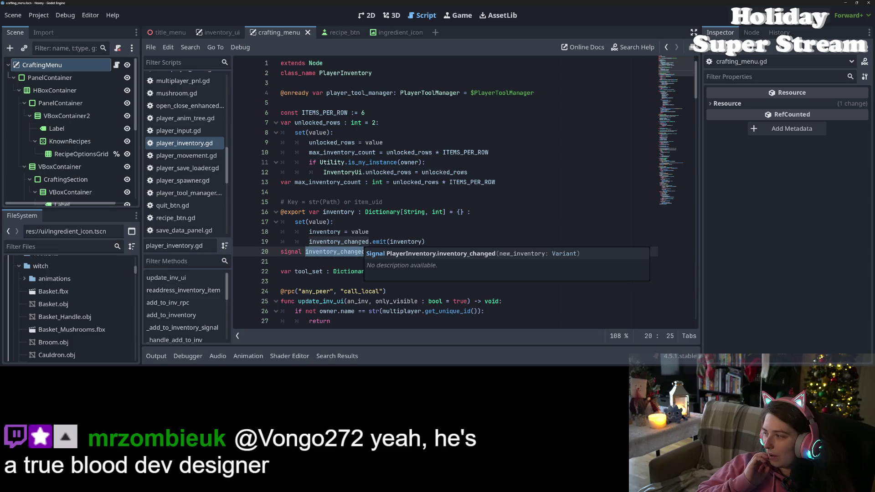
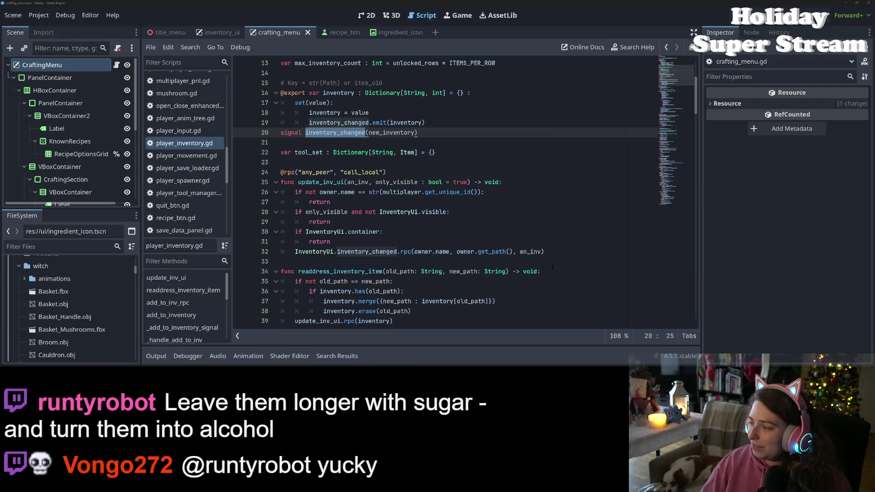
Review where inventory_changed is declared and emitted, and where update_inv_ui is called, in player_inventory.gd
scroll(491, 268, down, 1)
scroll(479, 264, up, 2)
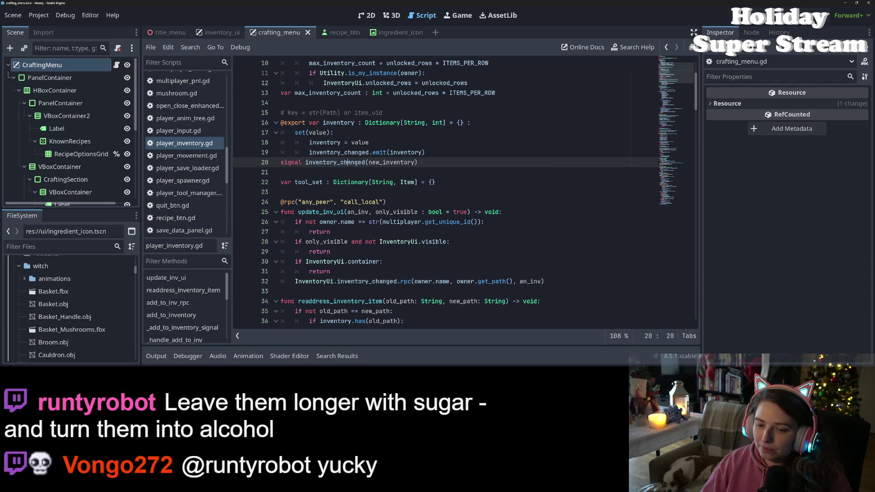
double_click(371, 280)
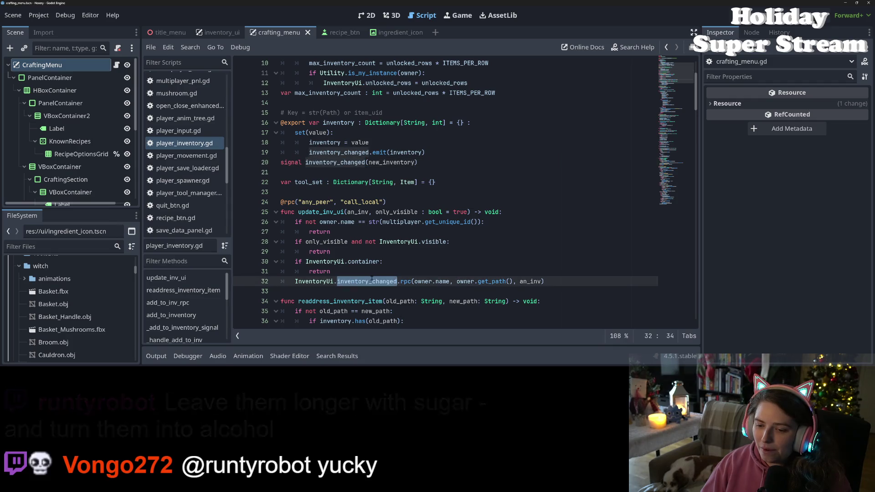
double_click(346, 163)
scroll(360, 183, down, 6)
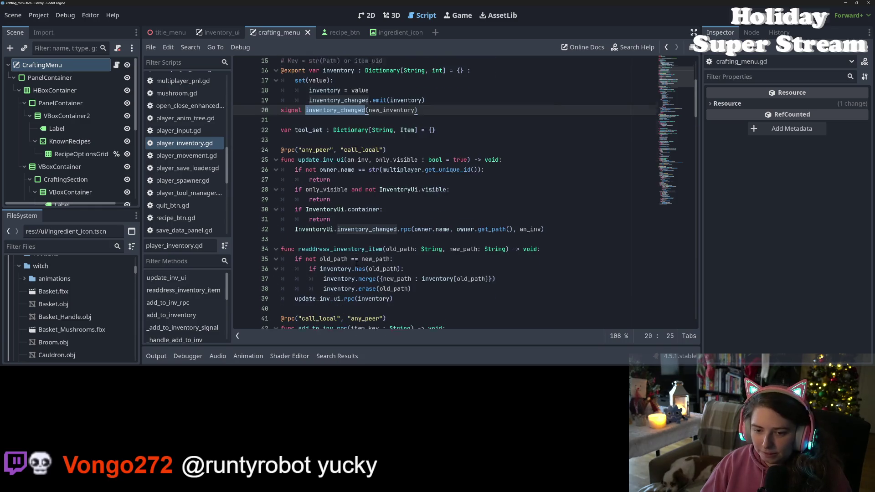
scroll(360, 183, down, 1)
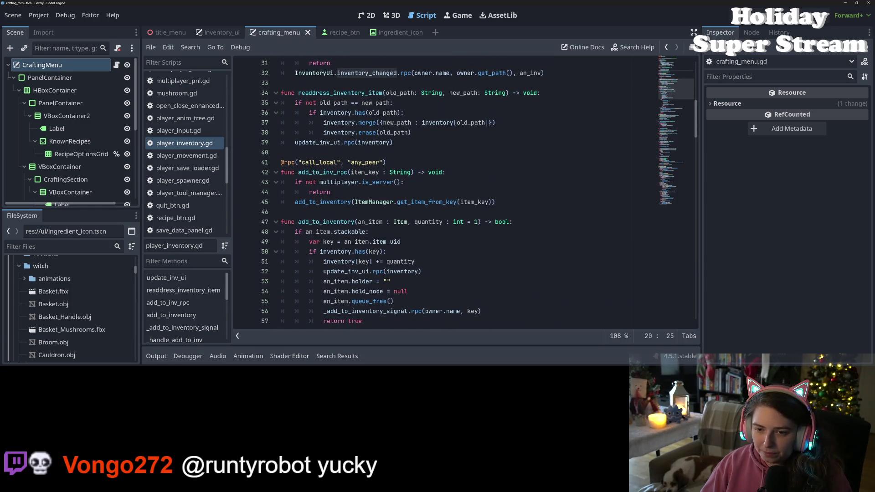
scroll(360, 183, down, 3)
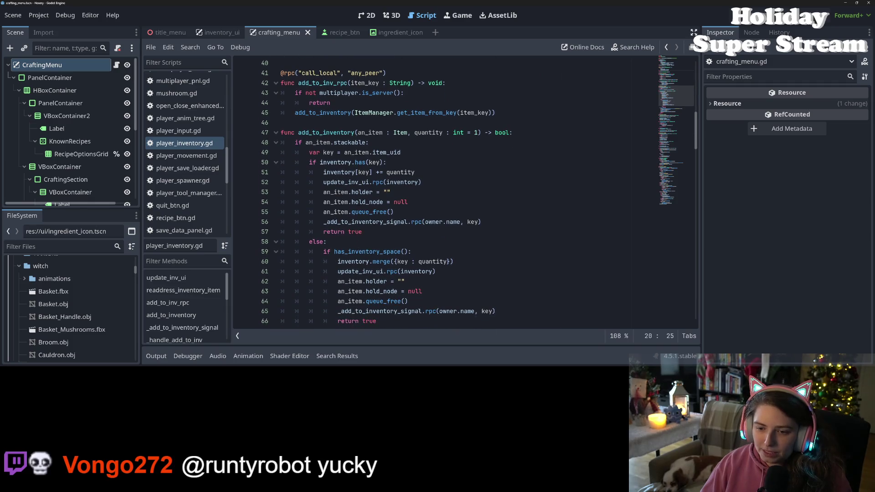
click(357, 202)
click(370, 173)
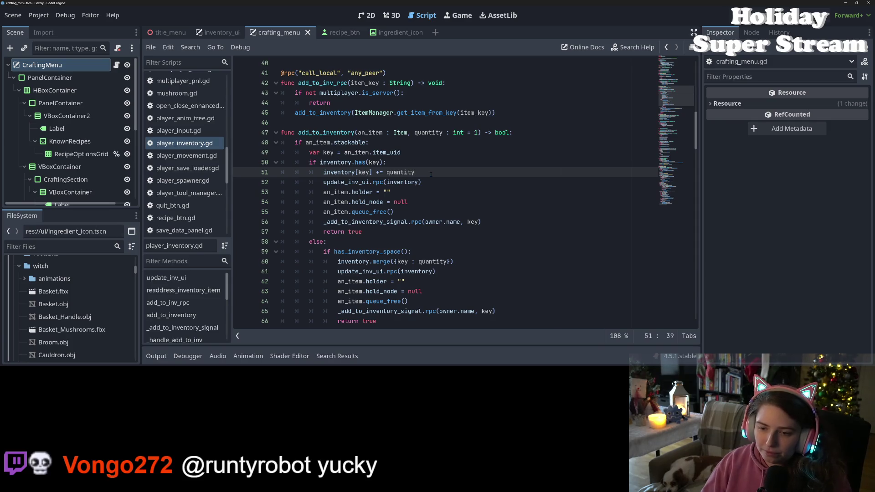
double_click(360, 182)
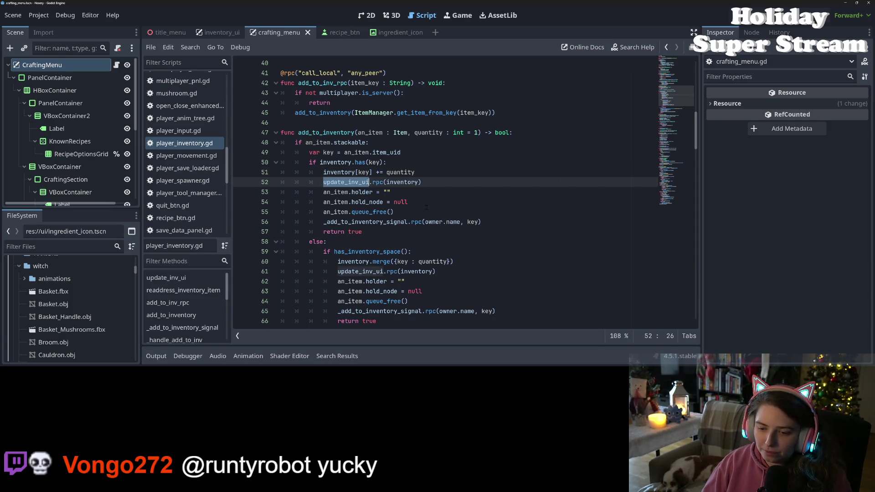
scroll(426, 208, down, 7)
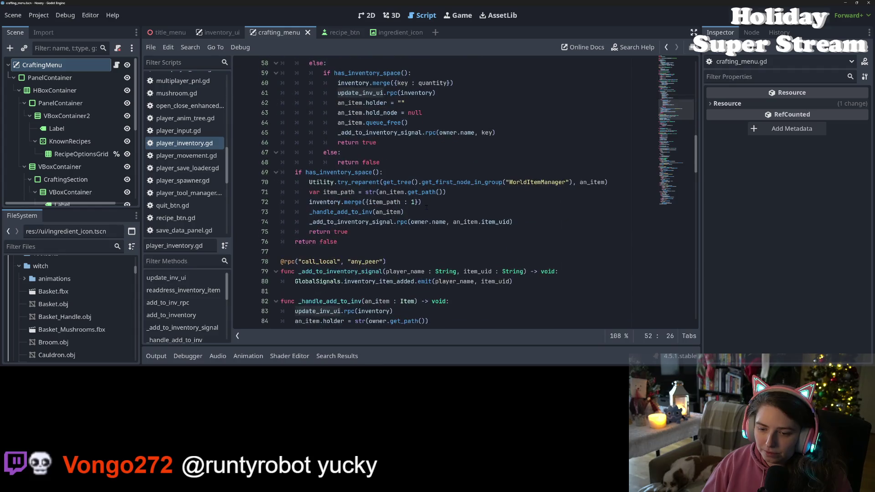
scroll(426, 207, up, 12)
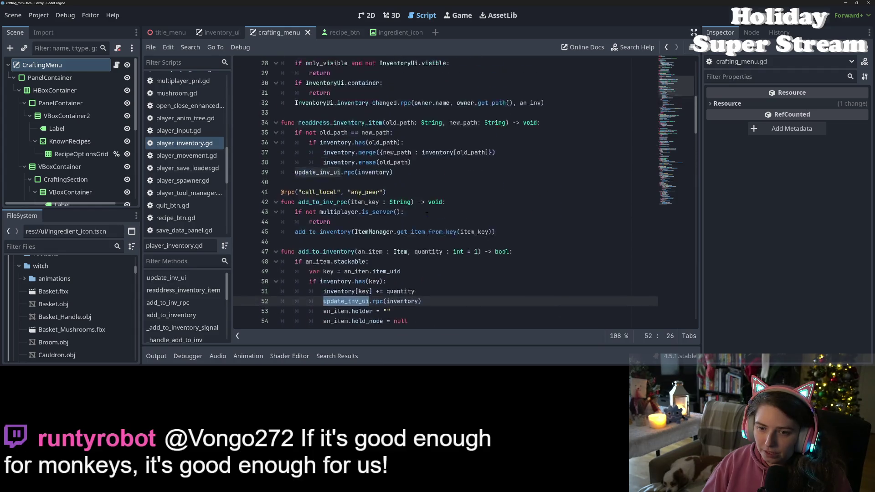
scroll(426, 214, up, 1)
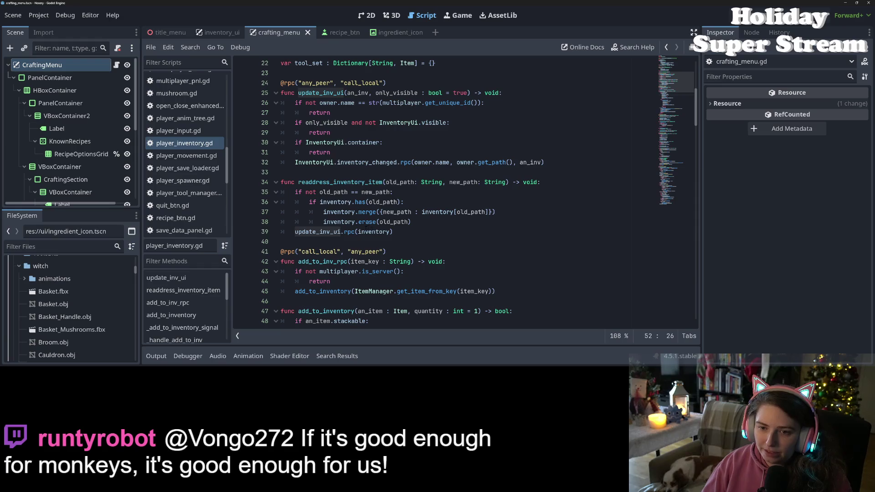
scroll(366, 228, up, 3)
Insert an 'if multiplayer.is_server():' block emitting inventory_changed above update_inv_ui's only_visible check
click(519, 183)
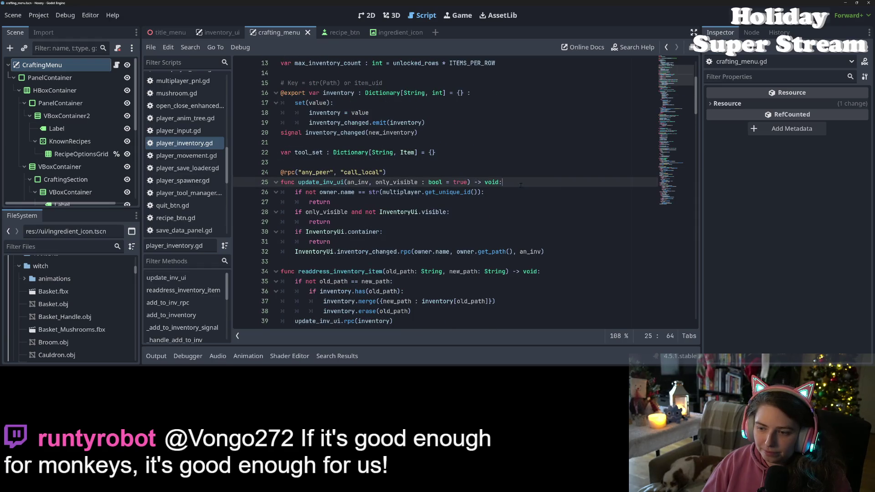
key(Return)
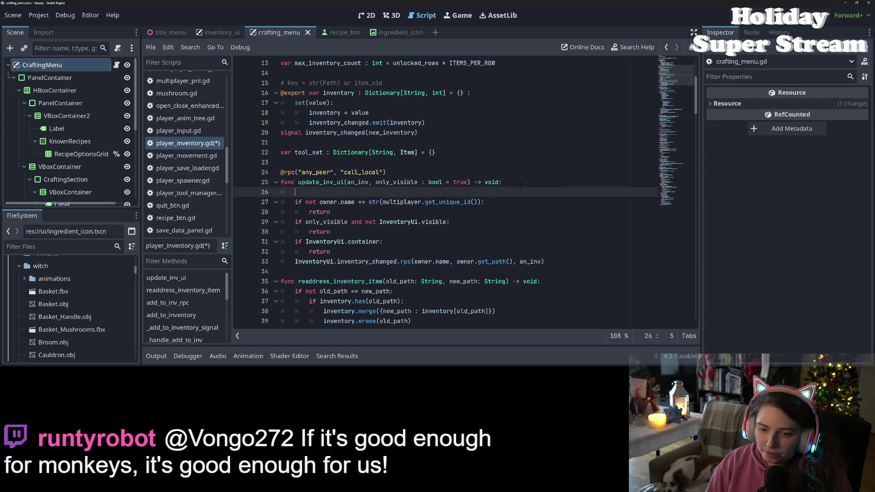
text(i)
key(BackSpace)
key(BackSpace)
key(BackSpace)
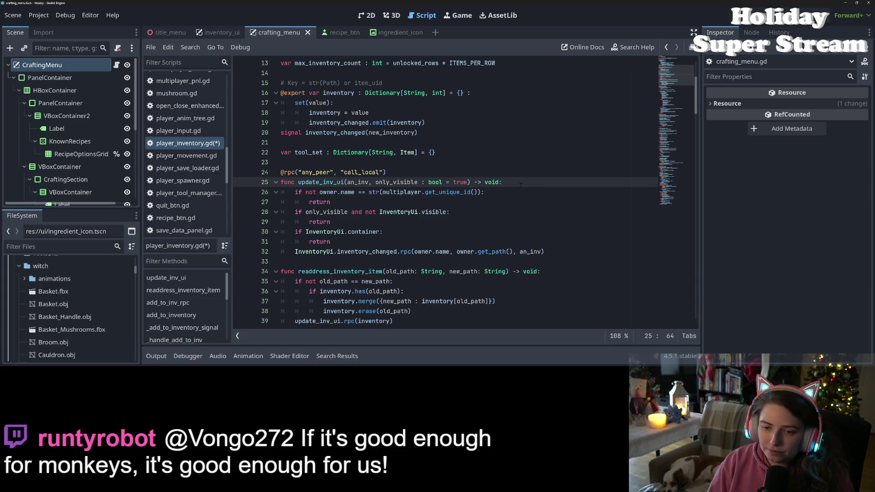
key(Down)
key(Down)
key(Down)
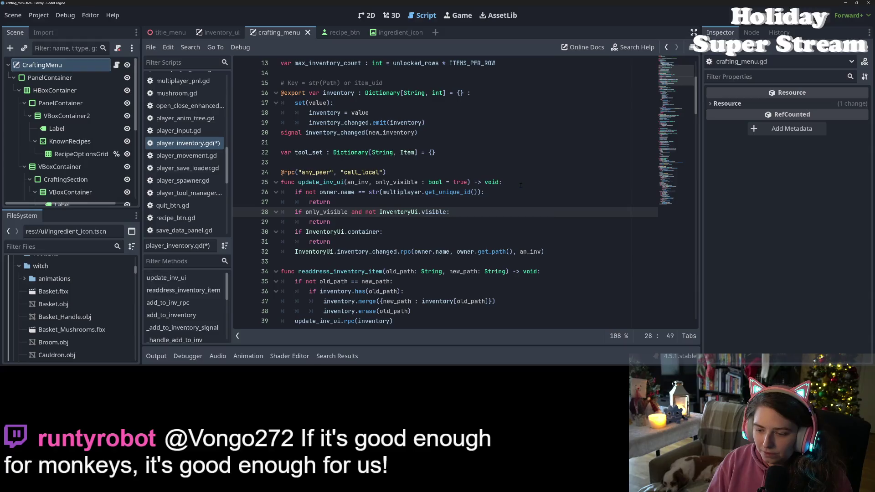
key(Return)
key(Up)
text(if )
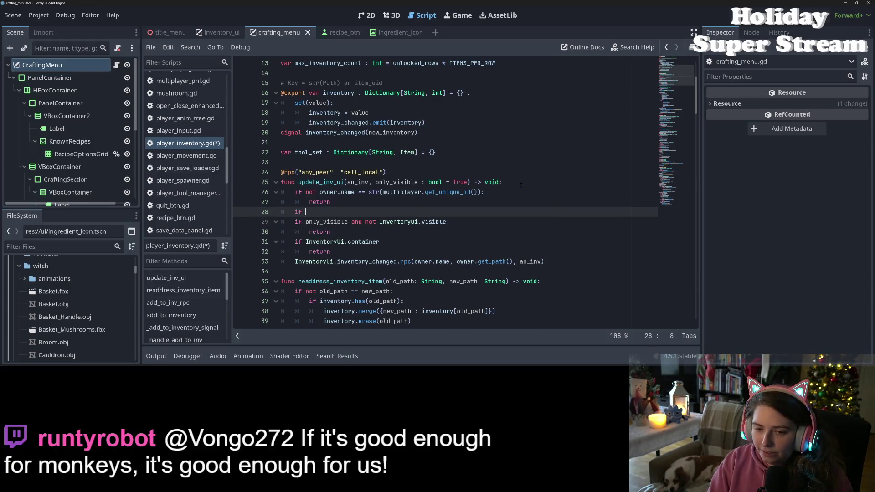
text(multiplayer.is_ser)
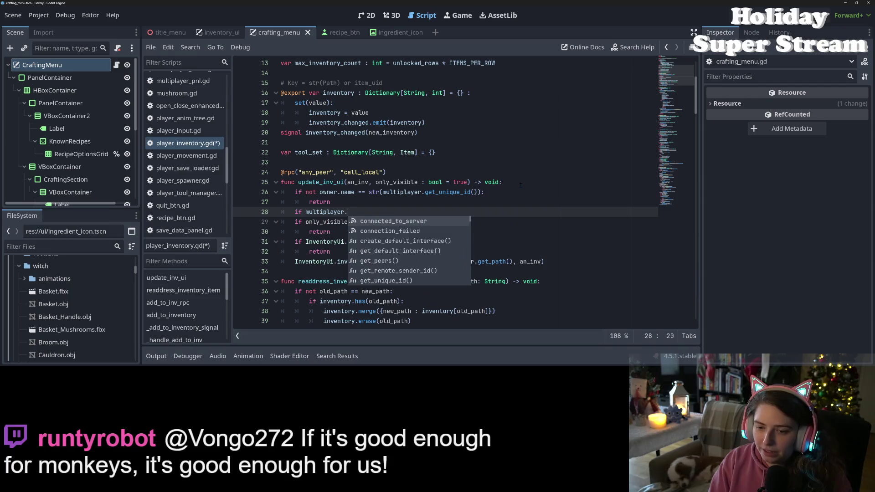
key(Return)
text(:)
key(Return)
text(inventory_changed)
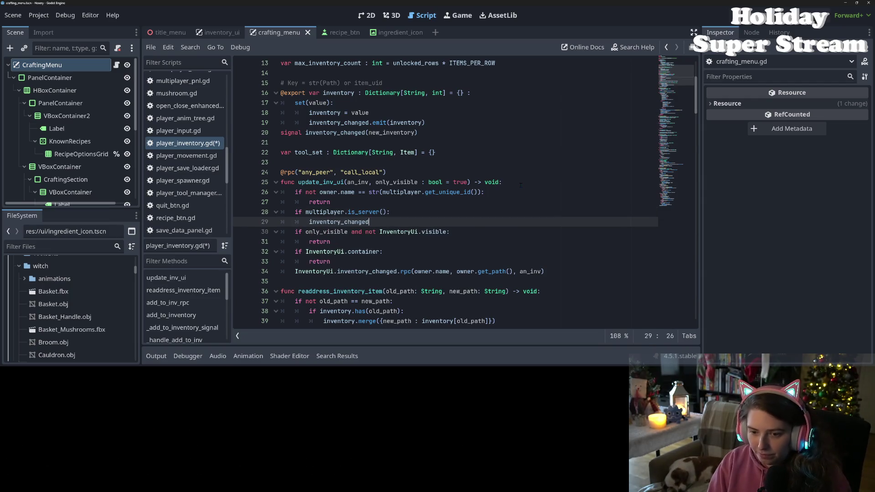
text((in)
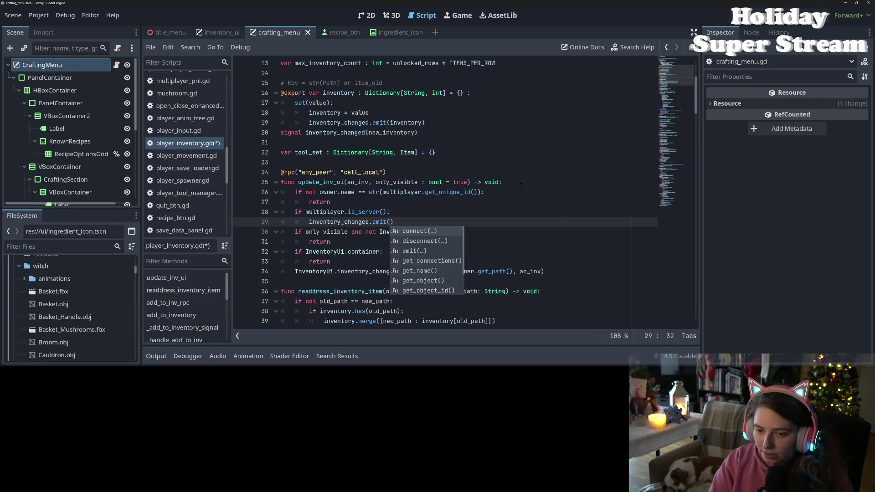
text(_inv)
key(ctrl+s)
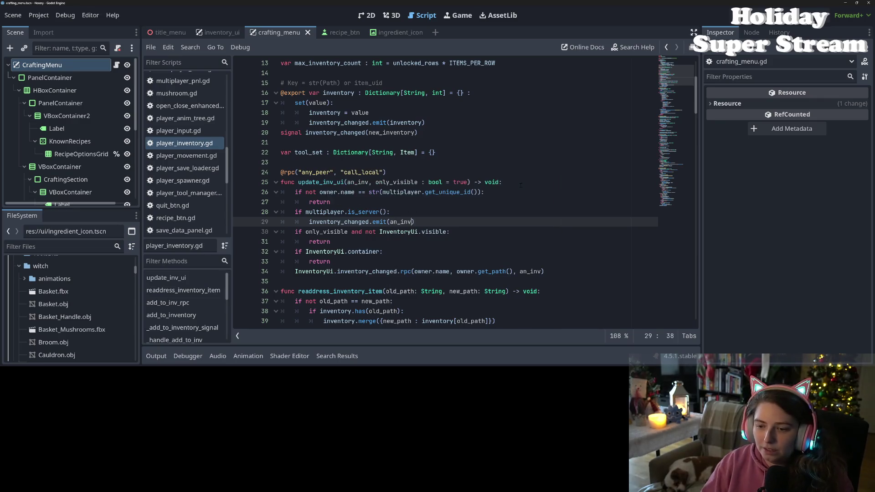
Change the emitted argument to inventory, save player_inventory.gd, and launch the game with F5
double_click(403, 222)
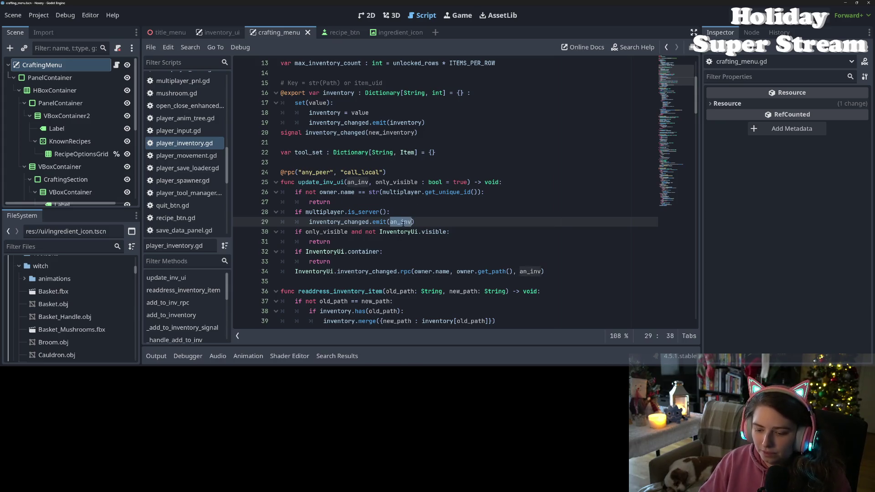
text(invent)
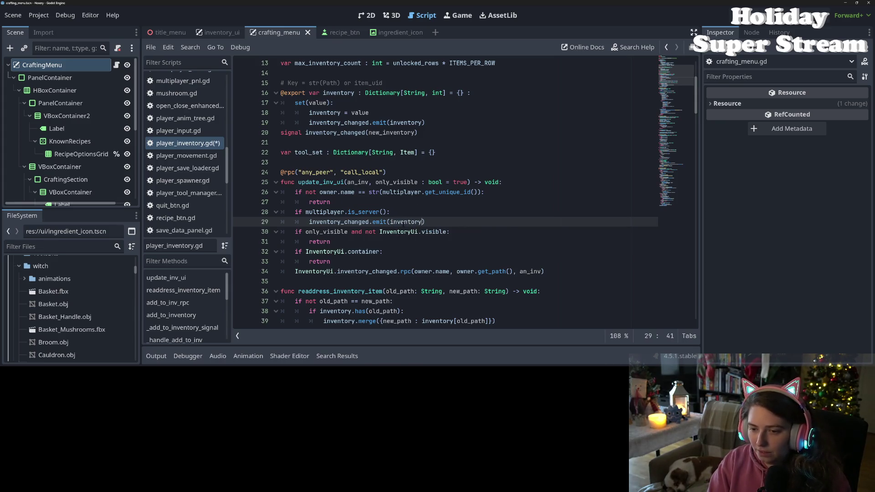
text(ory)
key(ctrl+s)
click(502, 182)
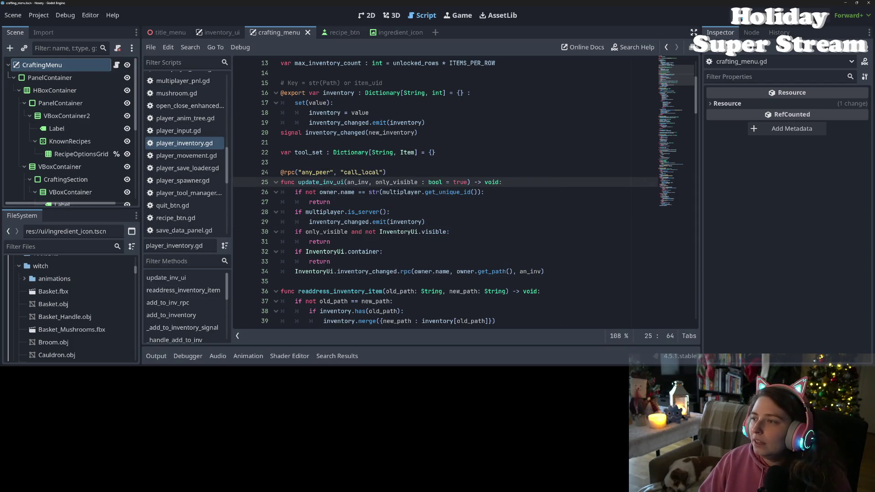
key(F5)
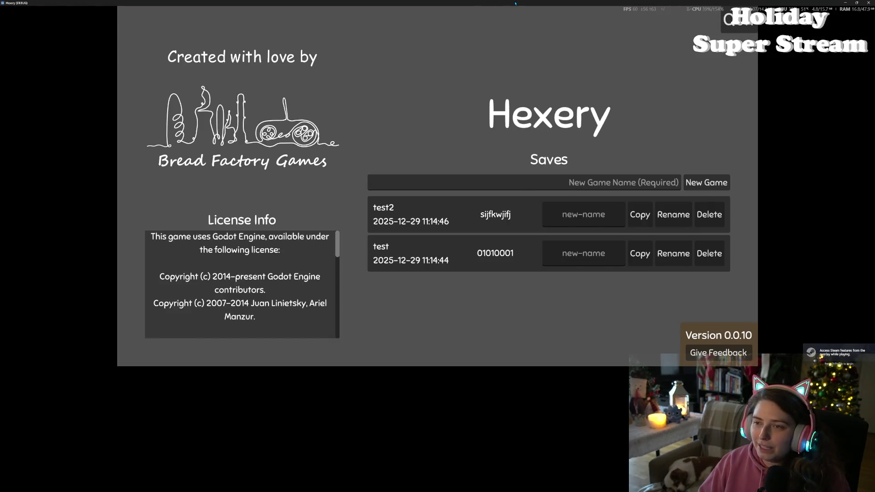
Tile the two game windows side by side, loading test2 on the left and test on the right
key(super+Left)
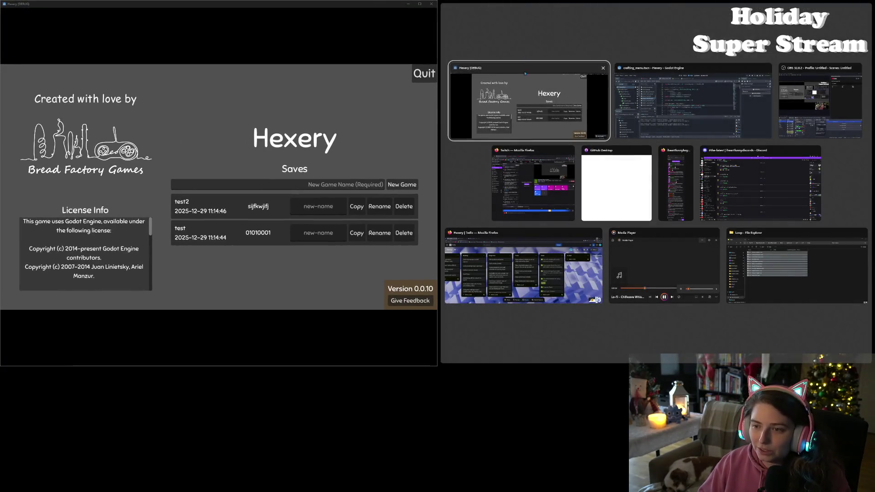
click(527, 97)
click(226, 207)
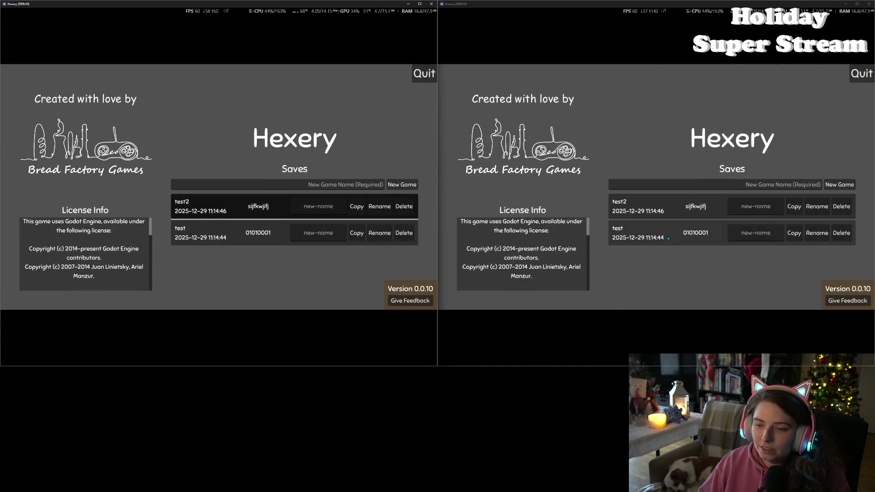
click(672, 256)
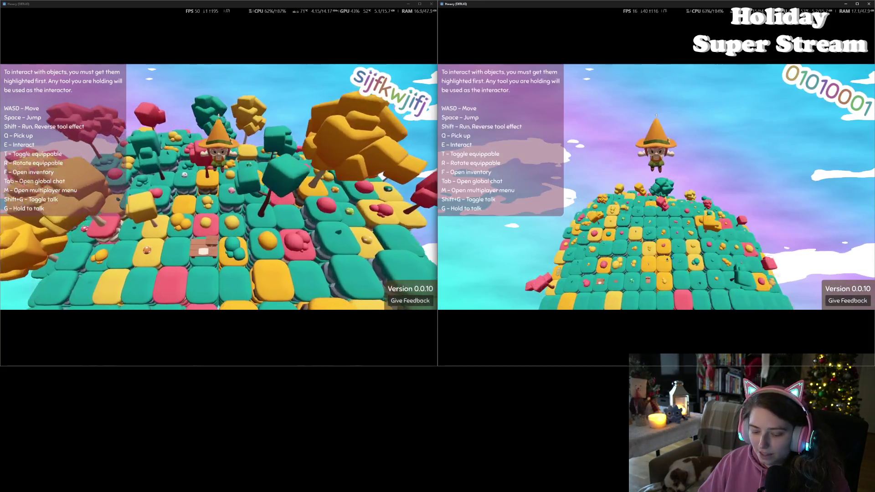
Host a local multiplayer game in the right window and join it from the left window
key(m)
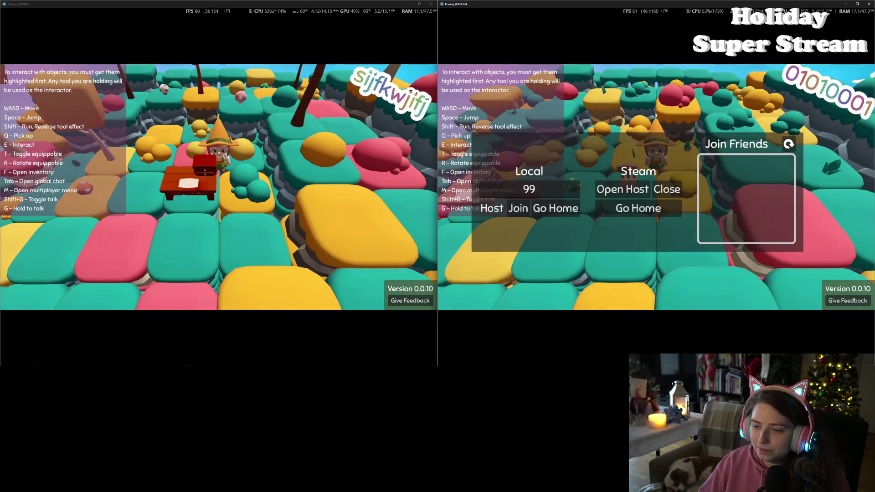
click(491, 207)
key(m)
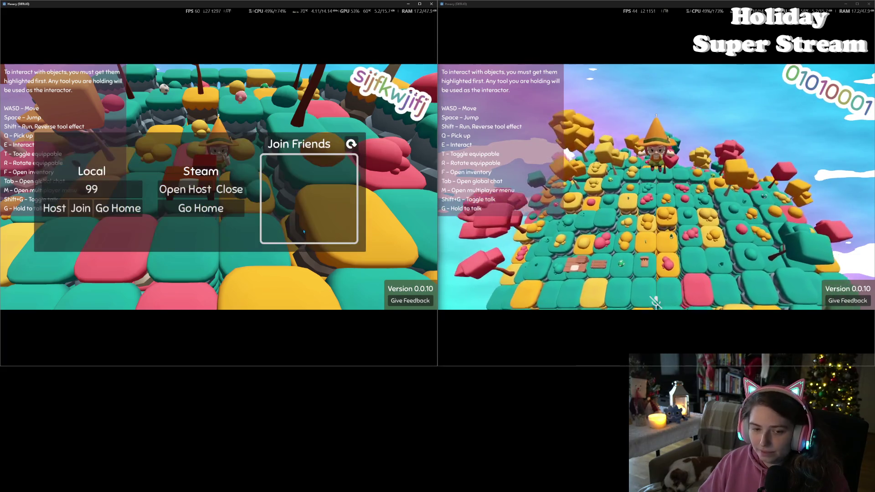
click(80, 208)
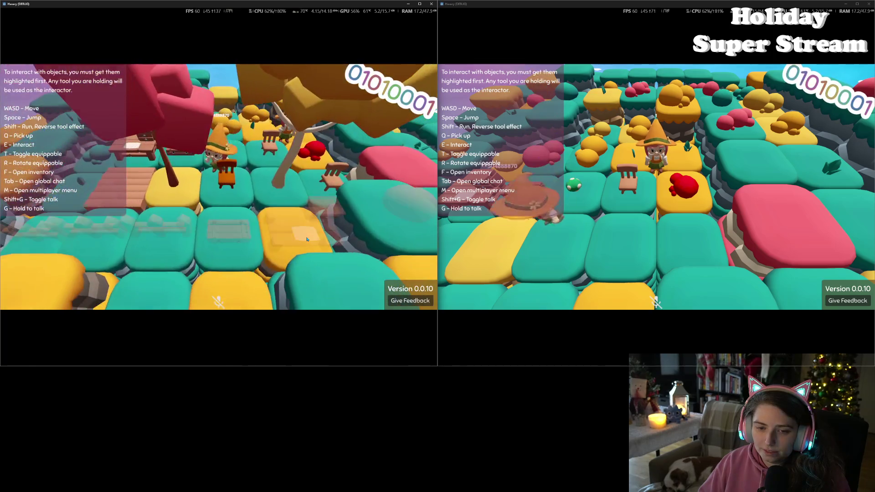
Walk the host across the island and bring the joined player up to the host
click(678, 211)
key(w)
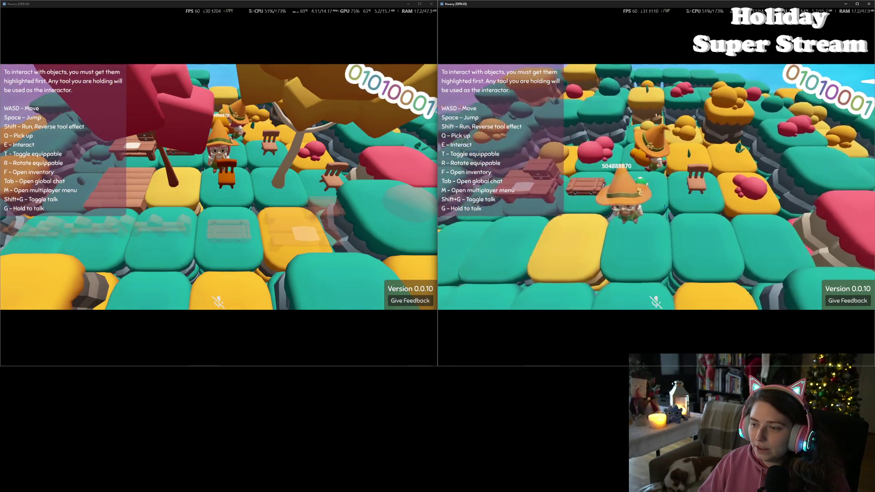
click(264, 188)
key(w)
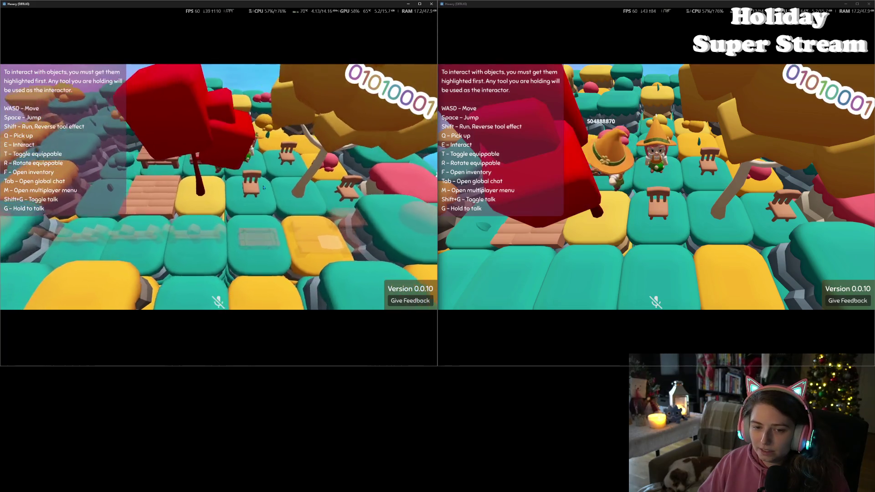
key(w)
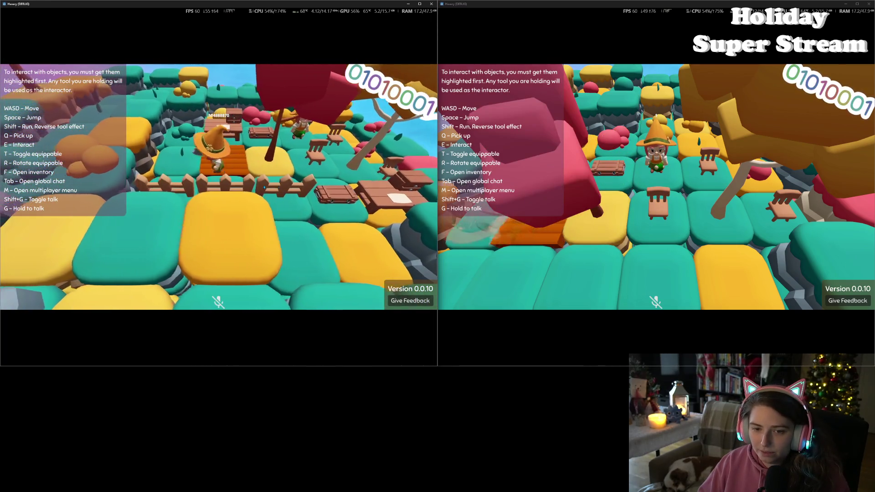
key(w)
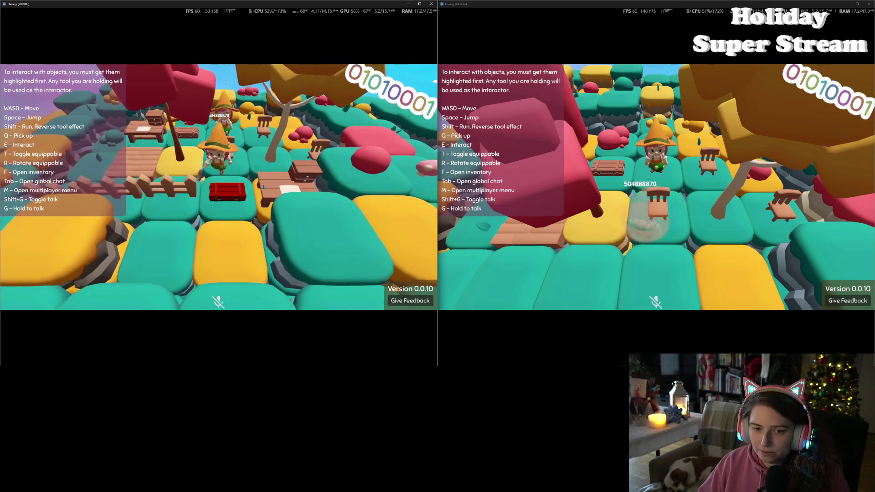
key(s)
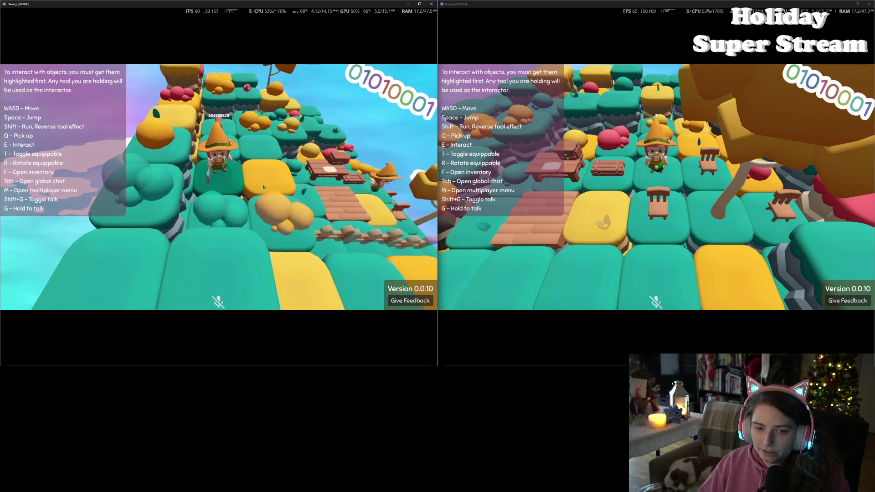
Walk the joined player between the yellow and teal edge tiles, then open the crafting and inventory panel
key(w)
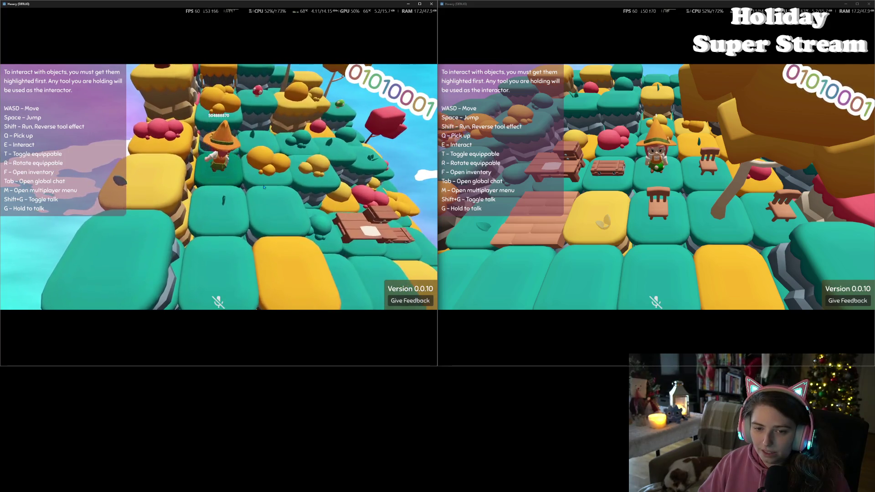
key(a)
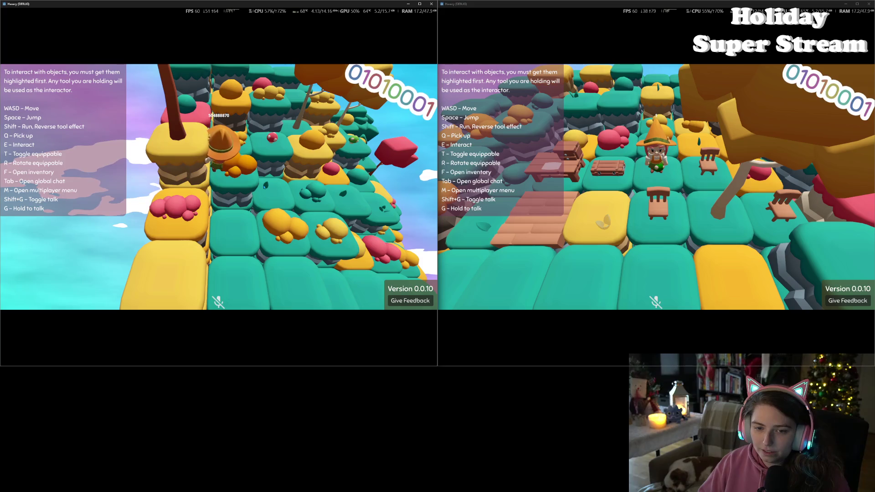
key(d)
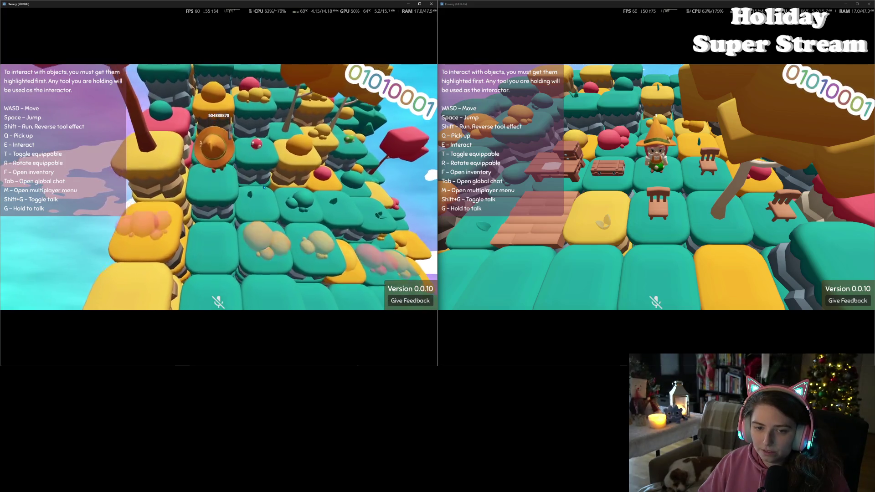
key(a)
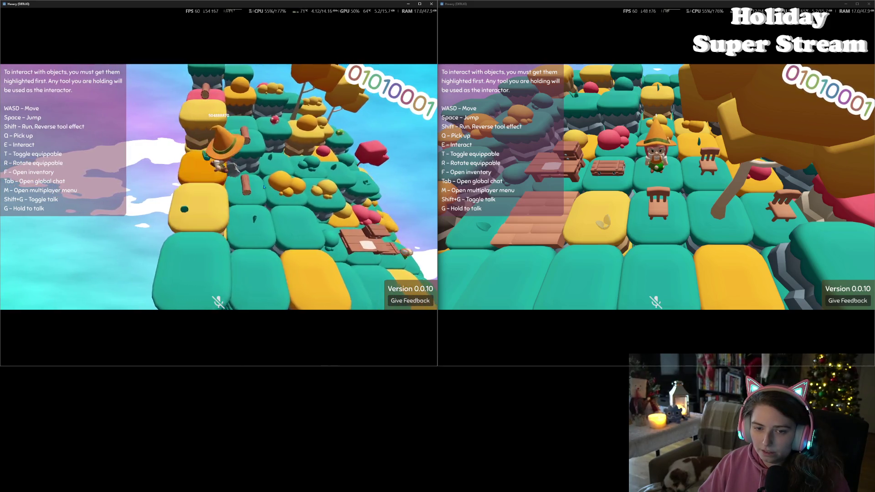
key(d)
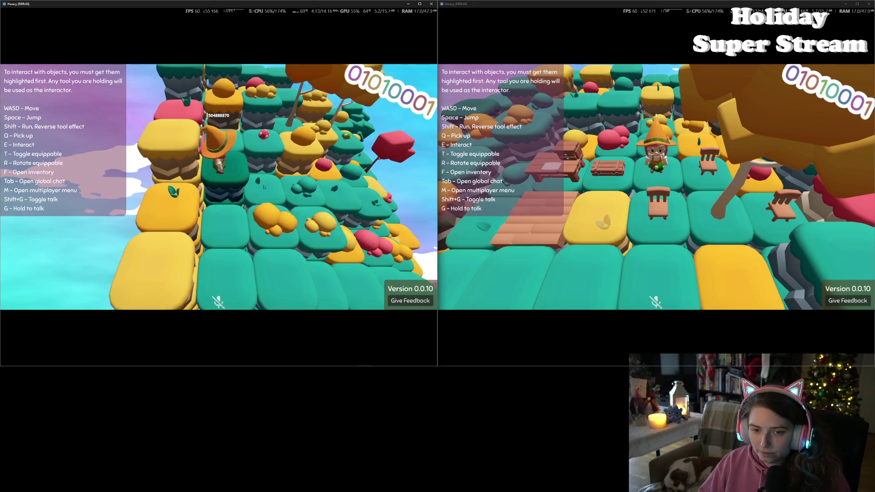
key(a)
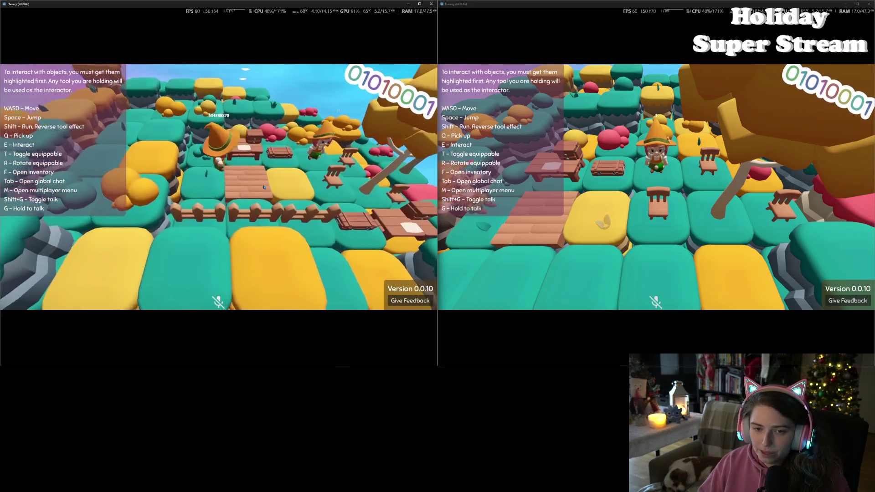
key(f)
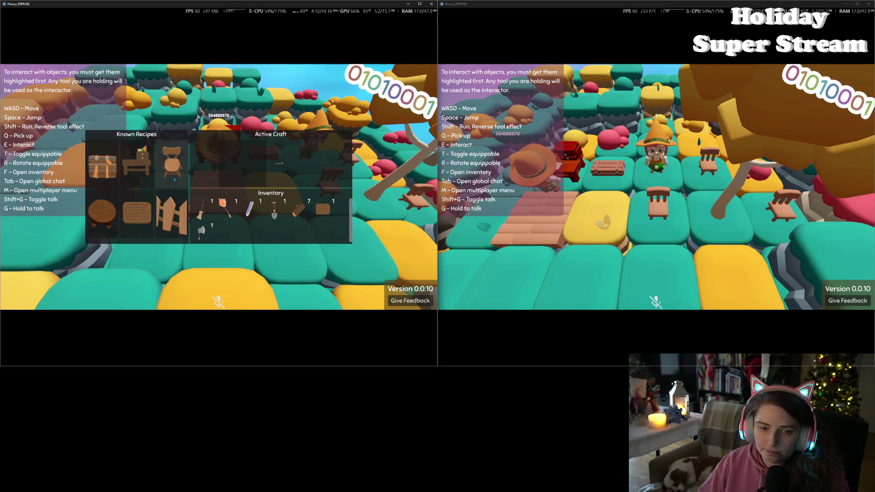
Craft a round table from 5 logs with the joined player and close its crafting panel
click(102, 213)
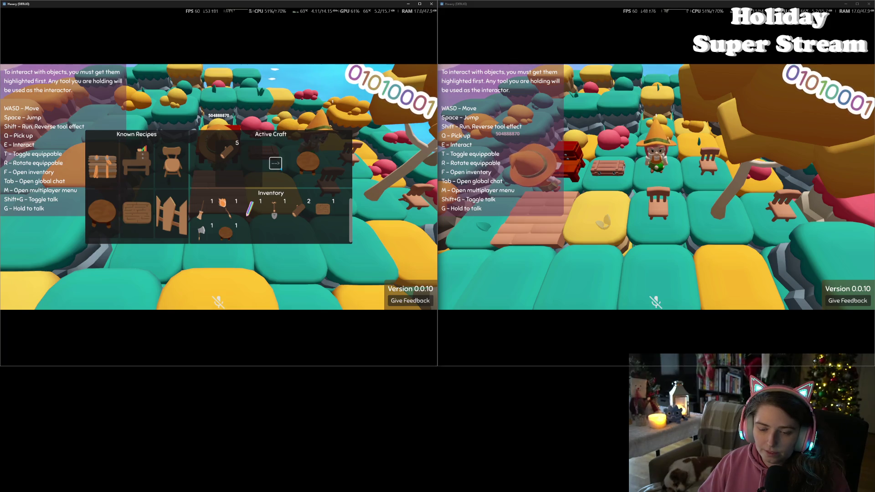
key(f)
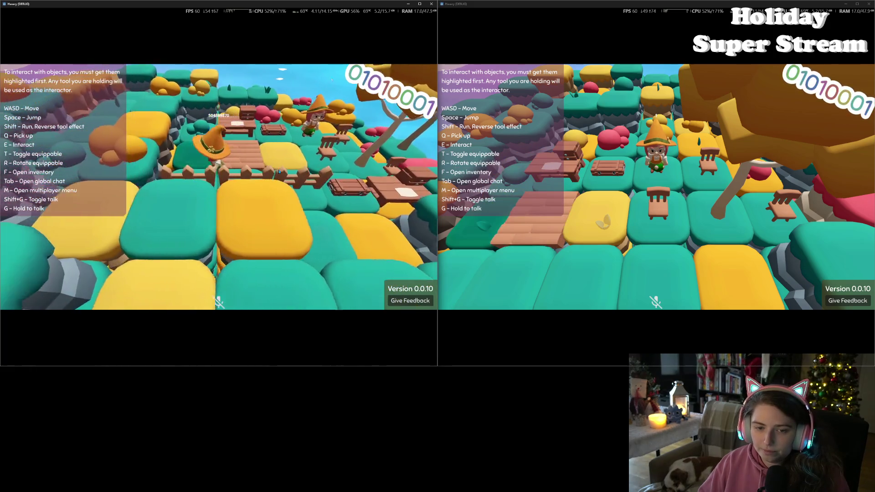
click(734, 175)
Toggle the host's inventory open and closed while walking it around the fence and tree
key(s)
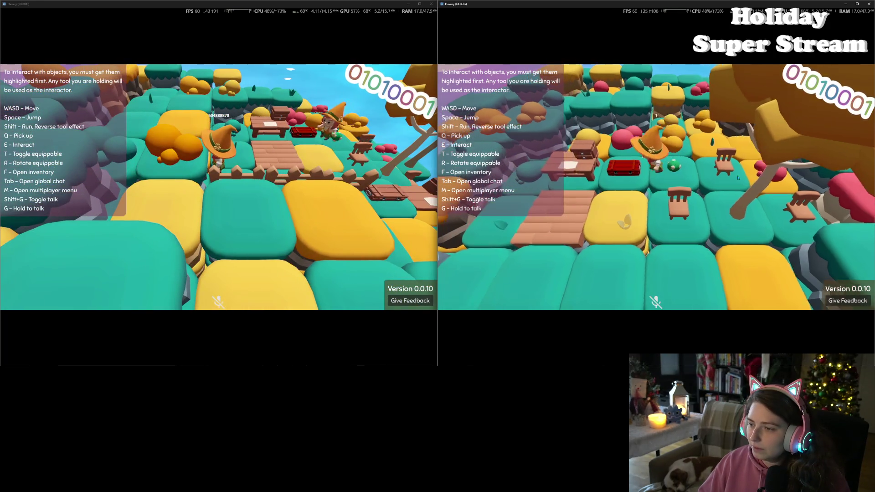
key(f)
key(f)
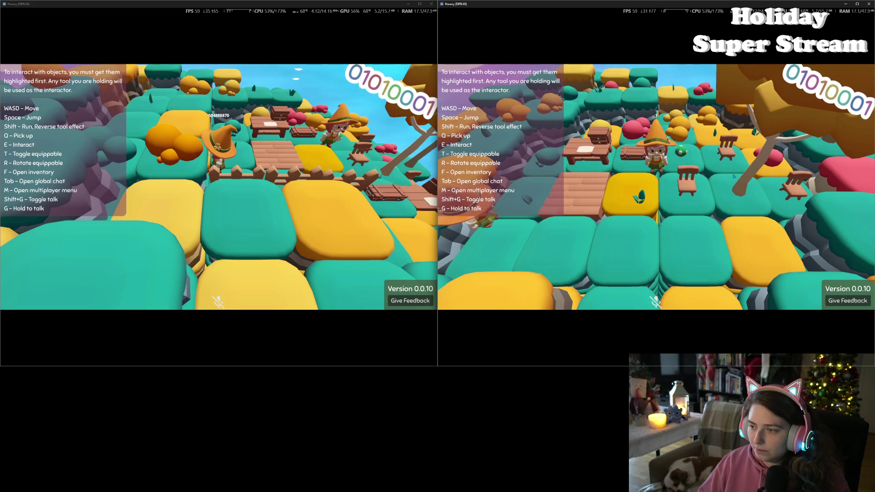
key(s)
key(f)
key(f)
key(w)
key(w)
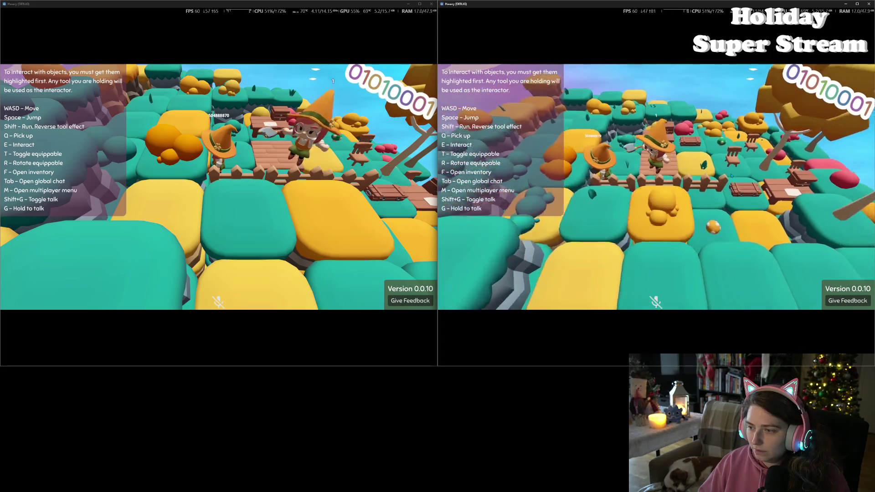
key(s)
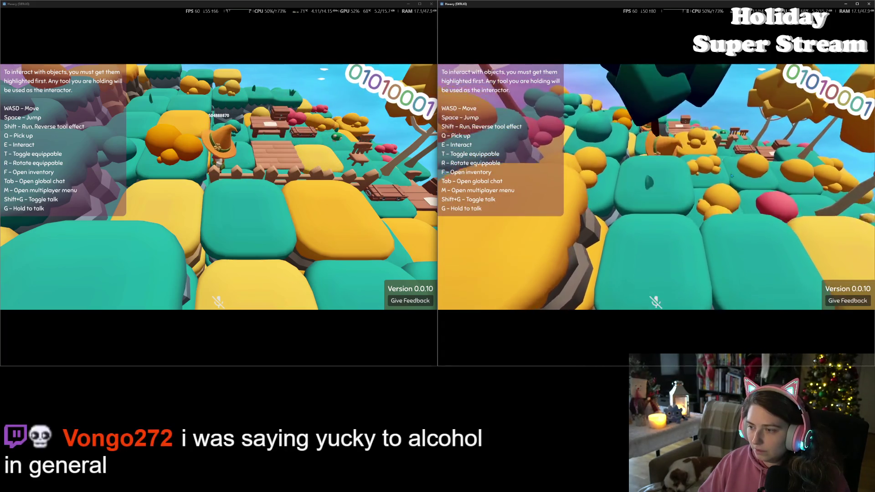
key(d)
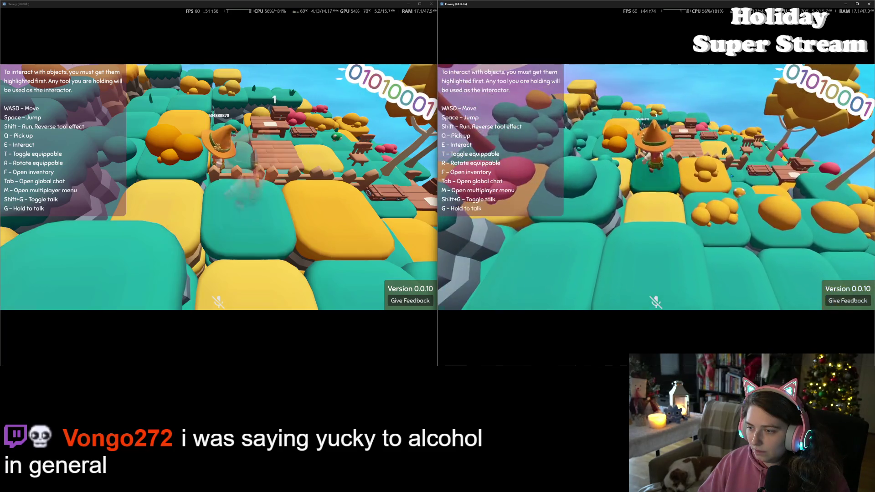
Open the host's crafting recipes, craft a plank from 2 logs, and close the crafting view
key(f)
key(f)
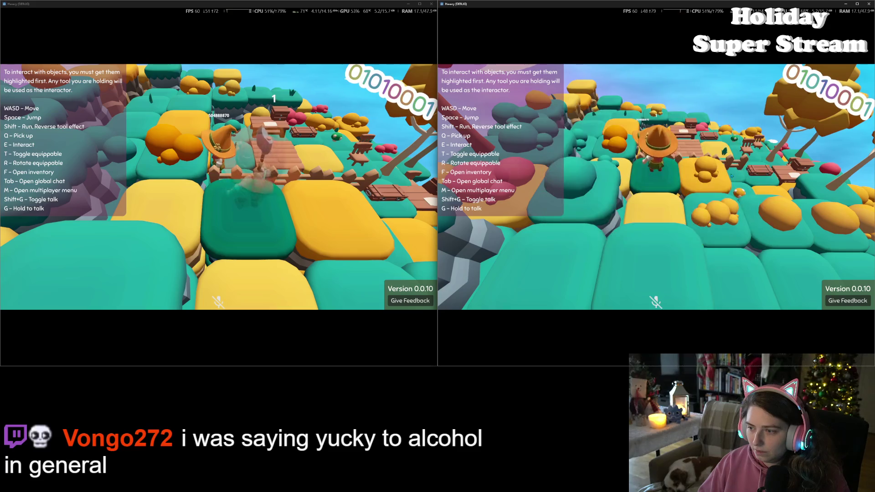
key(w)
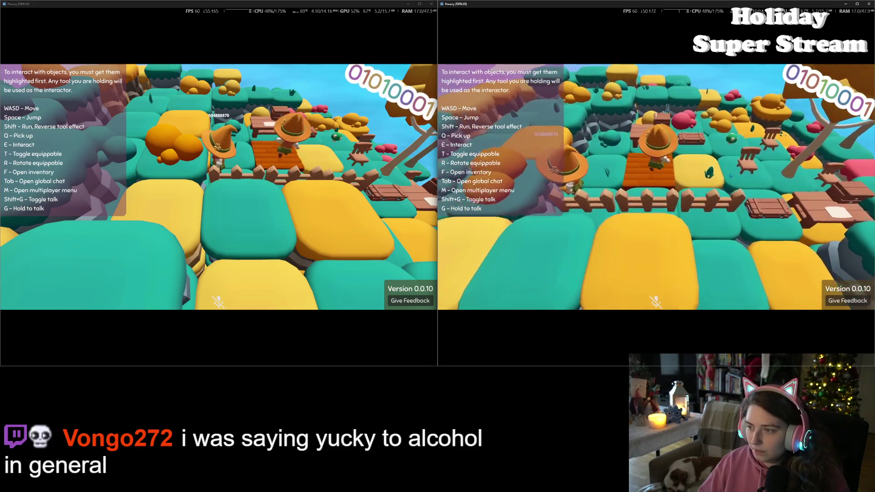
key(e)
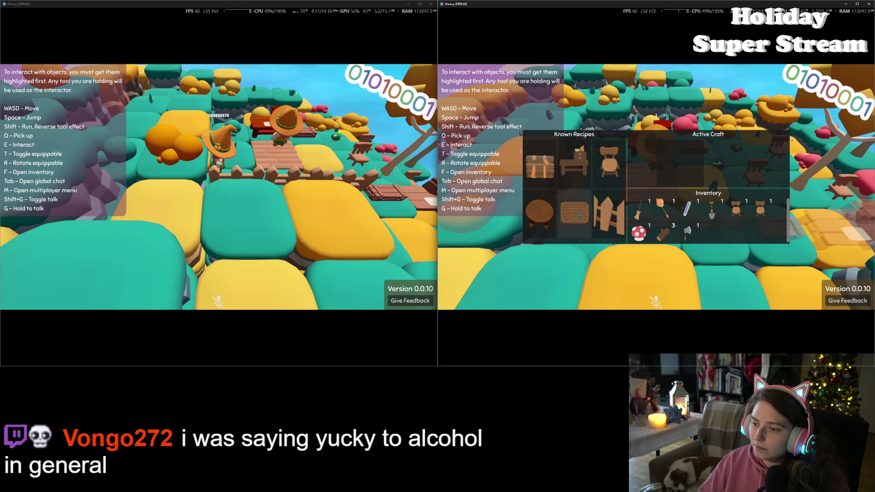
click(574, 213)
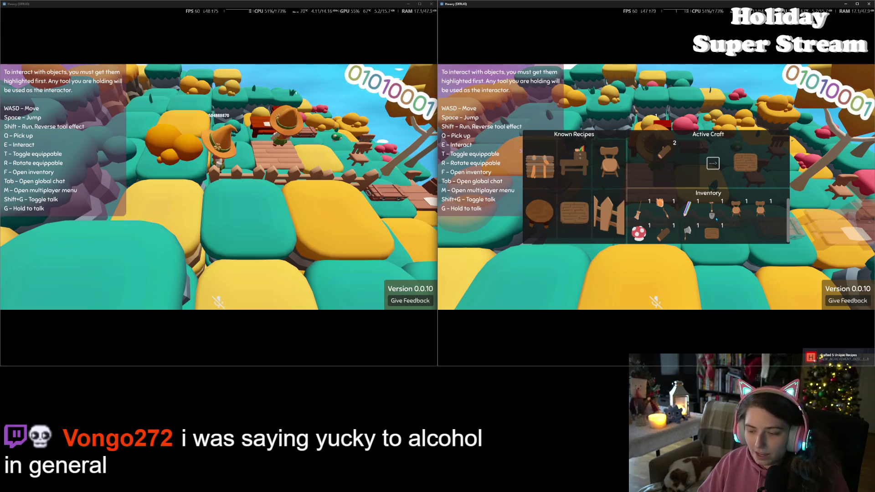
key(Escape)
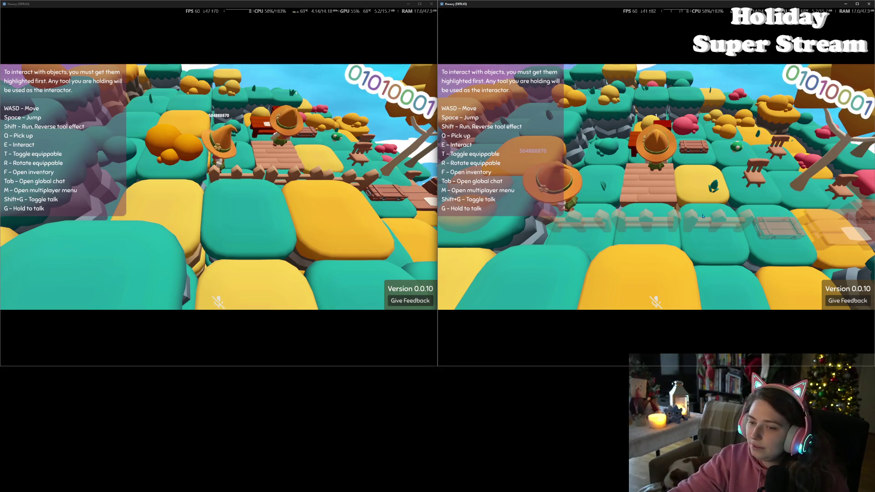
click(354, 221)
Choose Go Home in the joined player's multiplayer menu, then close the game window
key(m)
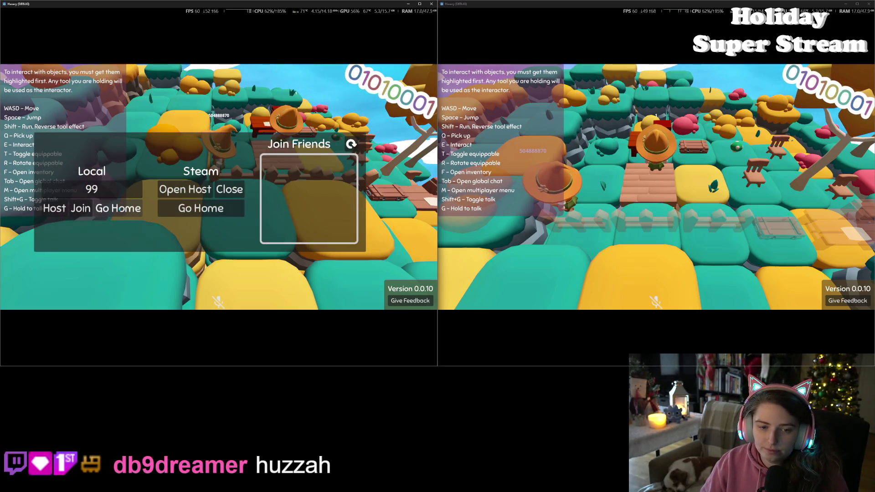
click(118, 209)
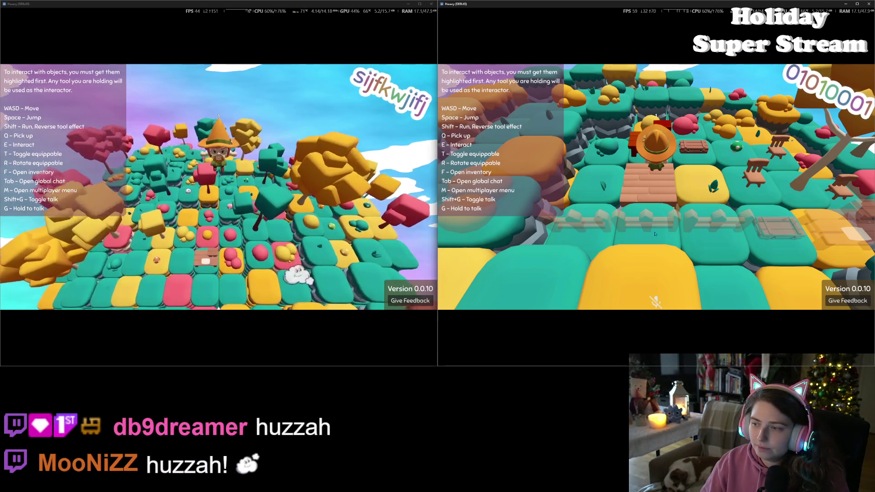
click(431, 4)
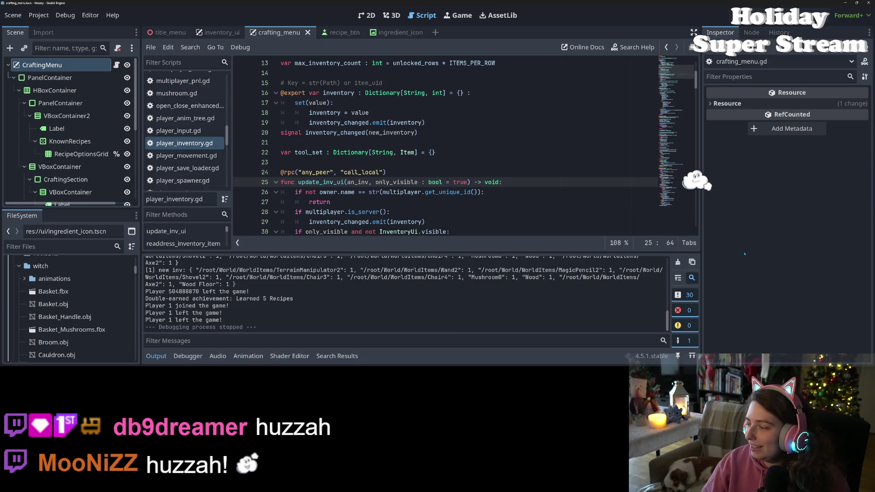
Collapse the Output panel, scroll to the end of player_inventory.gd, then open crafting_menu.gd
click(157, 356)
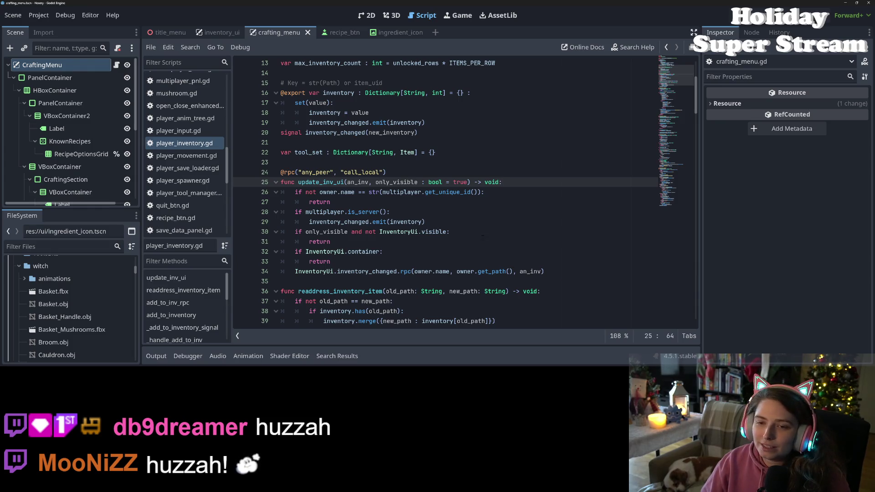
scroll(503, 261, down, 15)
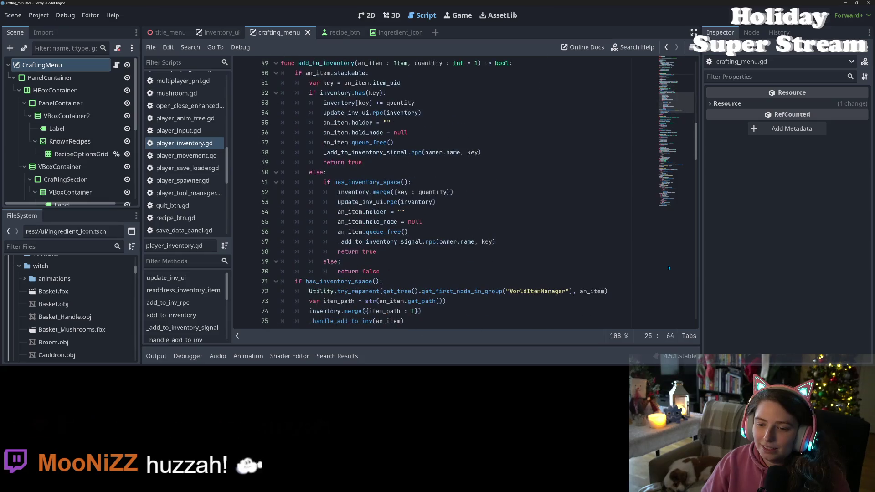
scroll(503, 261, down, 18)
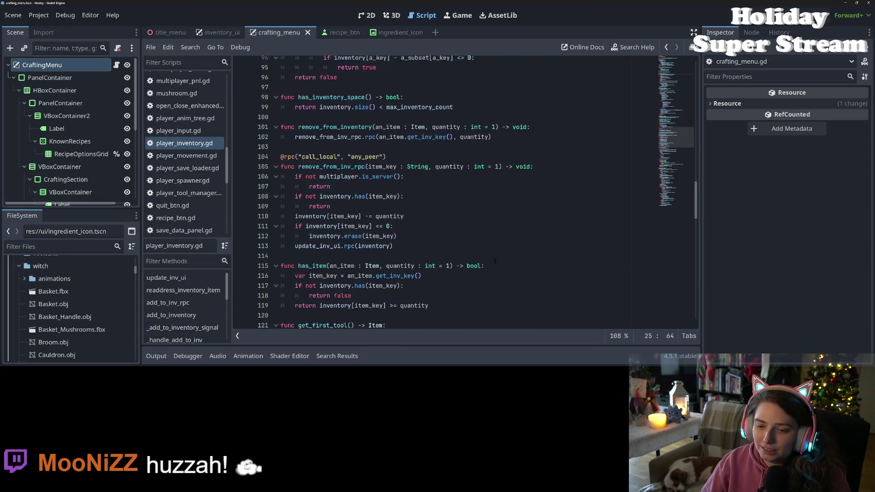
scroll(470, 260, down, 11)
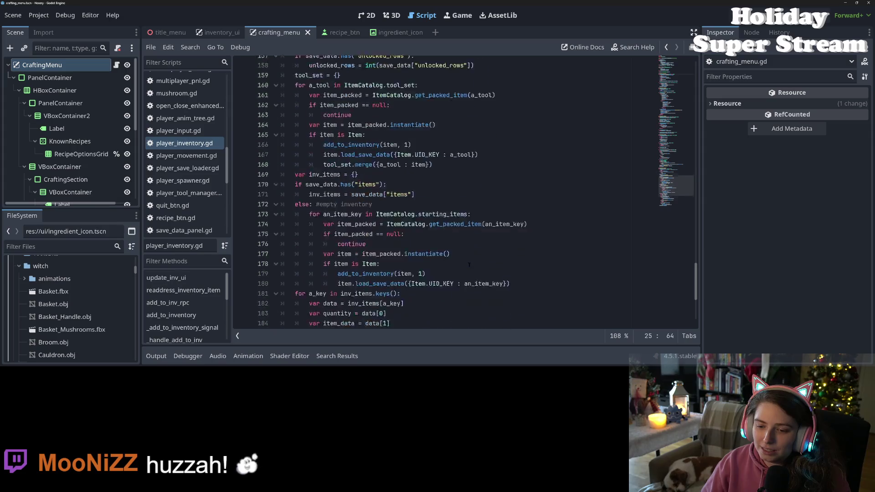
scroll(467, 263, down, 6)
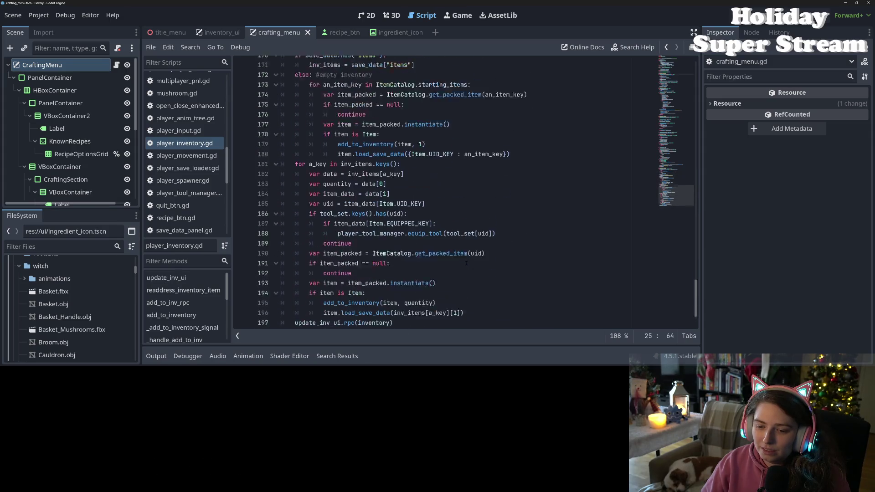
scroll(194, 200, up, 10)
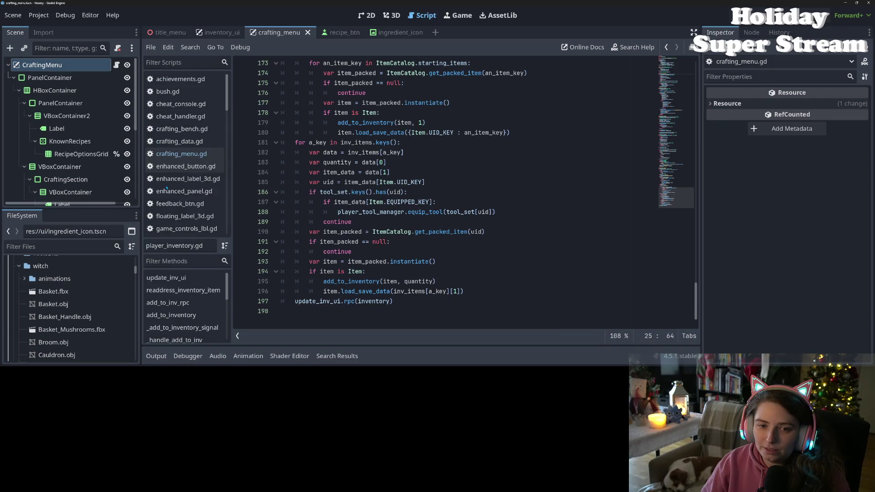
click(182, 154)
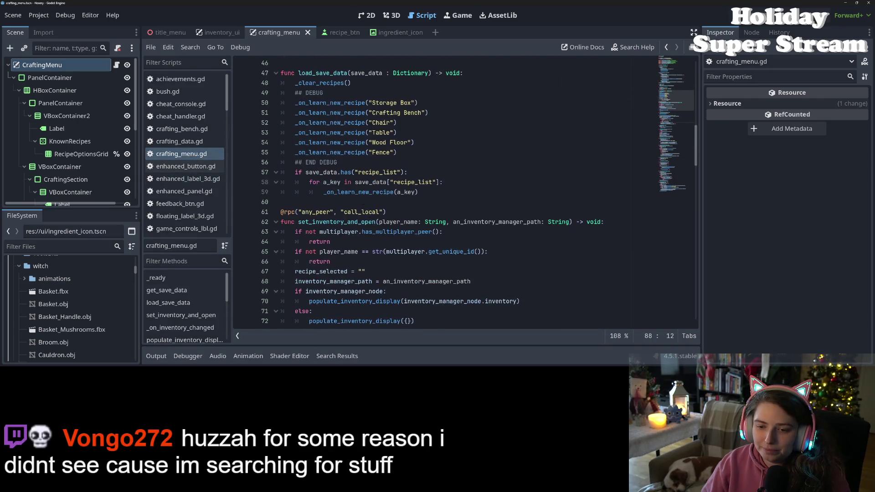
scroll(464, 191, down, 12)
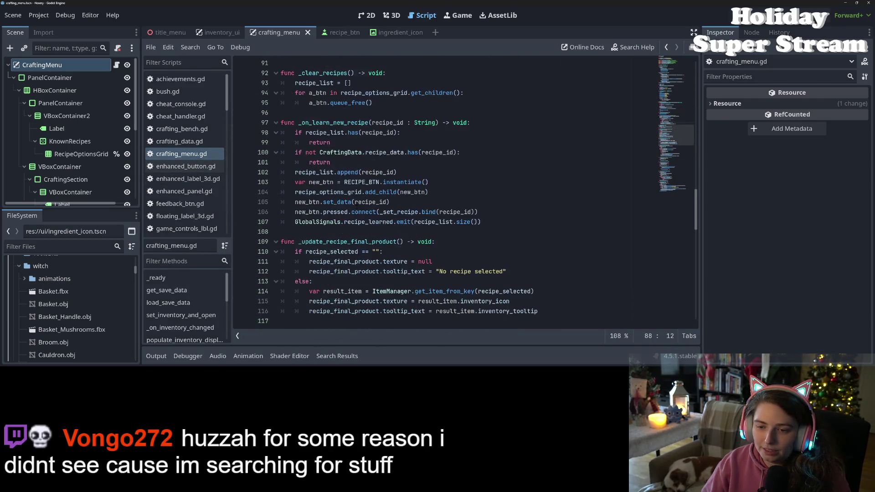
scroll(464, 191, down, 10)
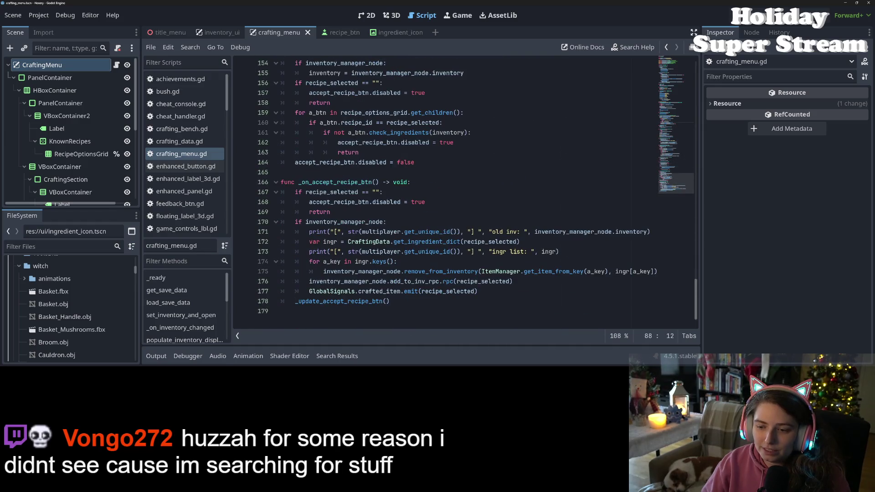
drag(559, 251, 280, 252)
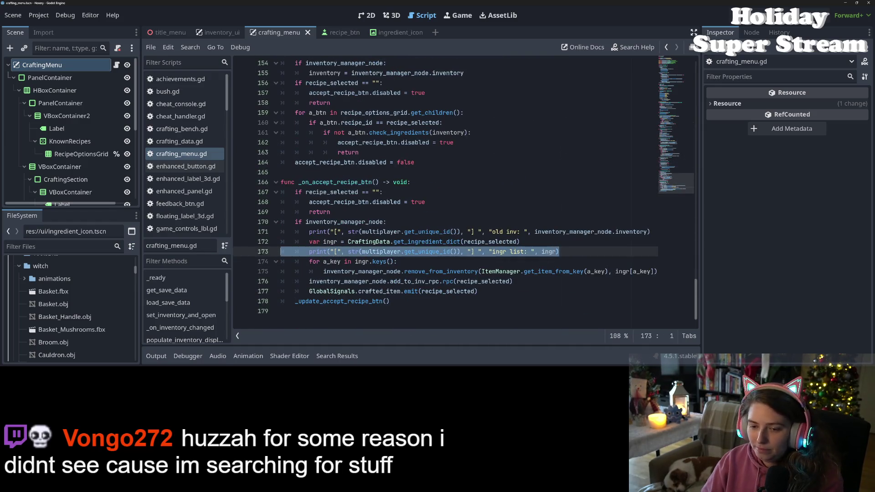
key(BackSpace)
key(BackSpace)
drag(652, 232, 280, 232)
key(BackSpace)
key(BackSpace)
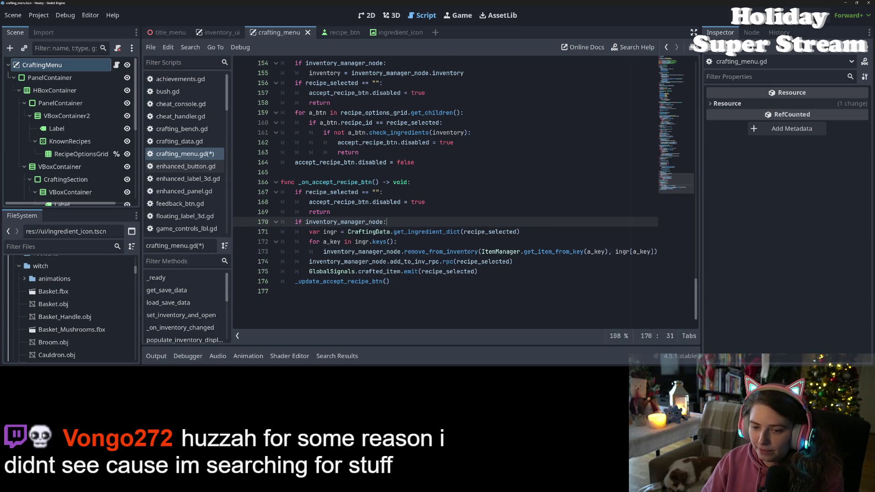
scroll(408, 278, up, 12)
scroll(408, 278, up, 9)
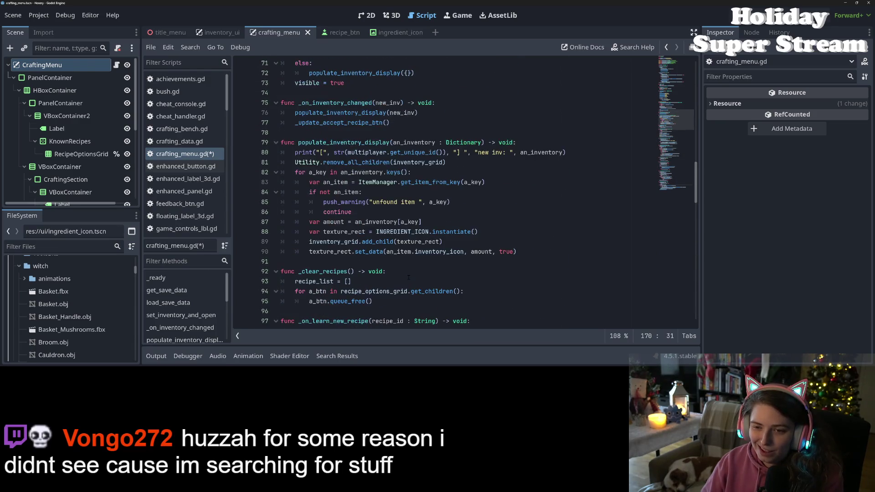
scroll(409, 278, up, 2)
click(501, 262)
drag(567, 212, 281, 212)
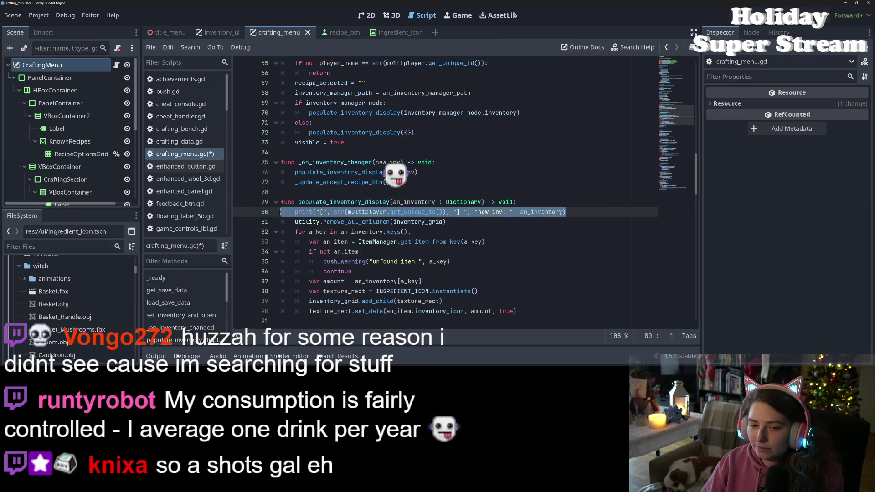
key(BackSpace)
key(BackSpace)
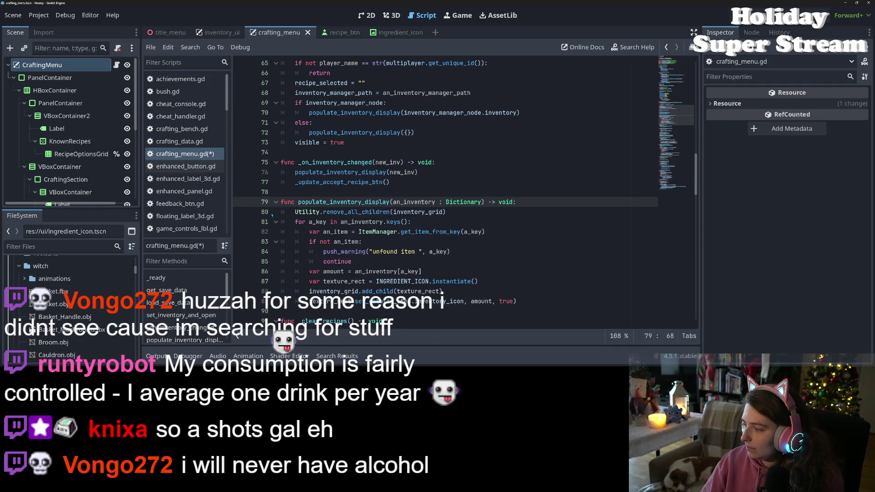
key(ctrl+s)
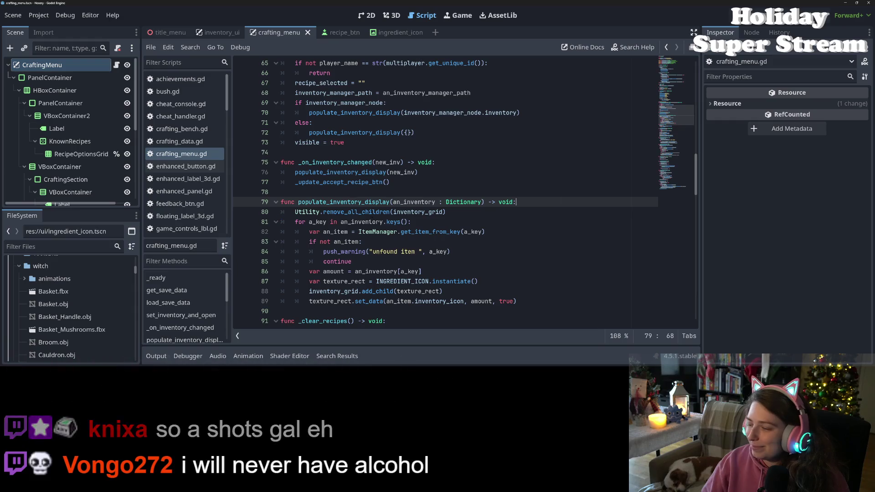
scroll(403, 231, up, 3)
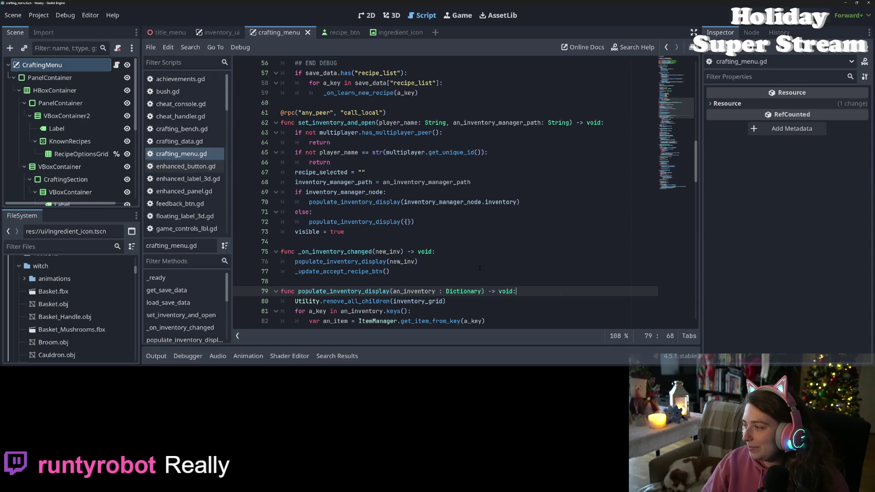
scroll(474, 266, up, 10)
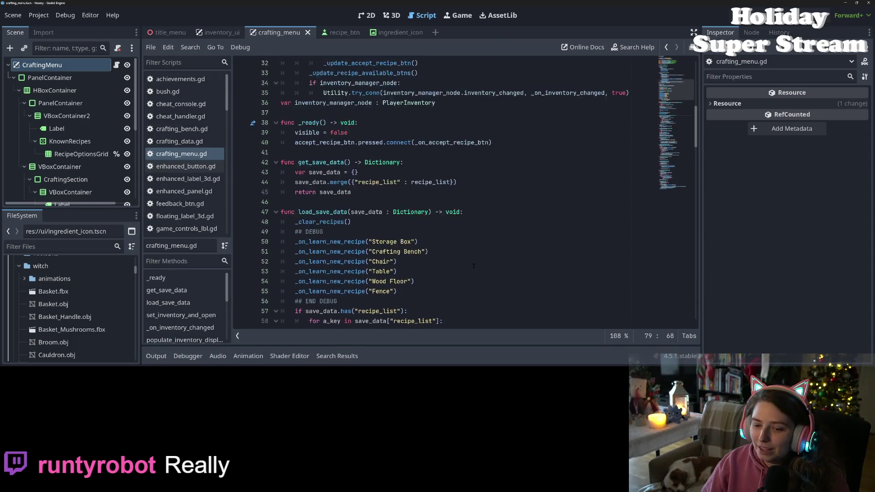
scroll(473, 266, up, 3)
scroll(473, 266, up, 2)
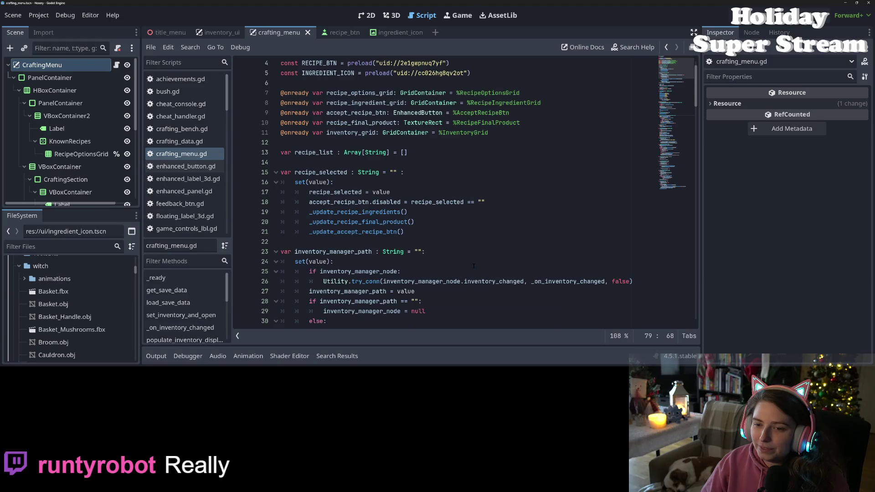
scroll(473, 266, down, 20)
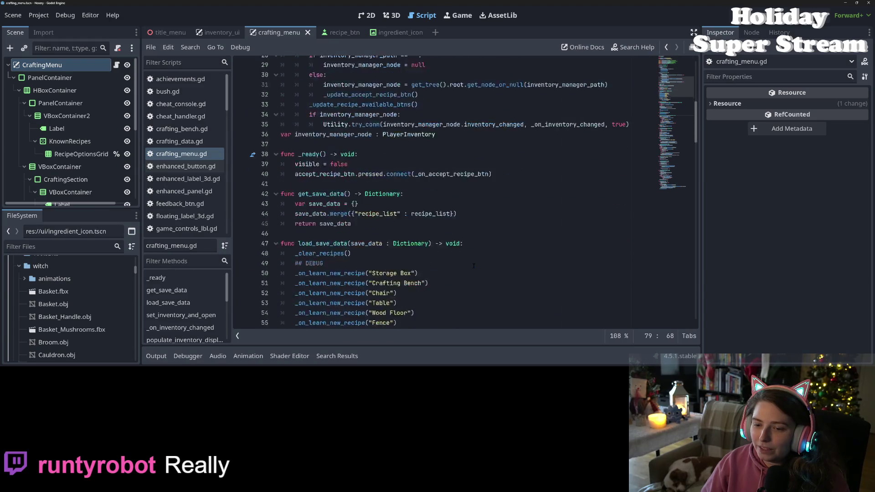
scroll(471, 269, down, 20)
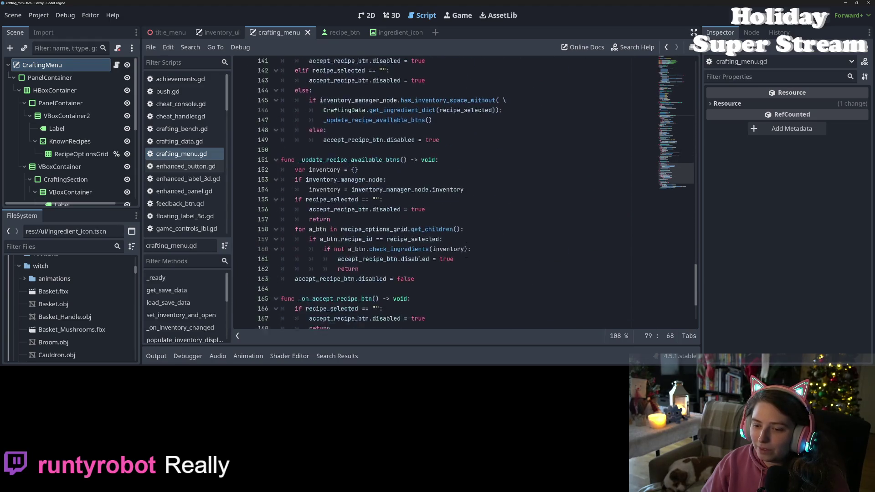
scroll(466, 256, up, 4)
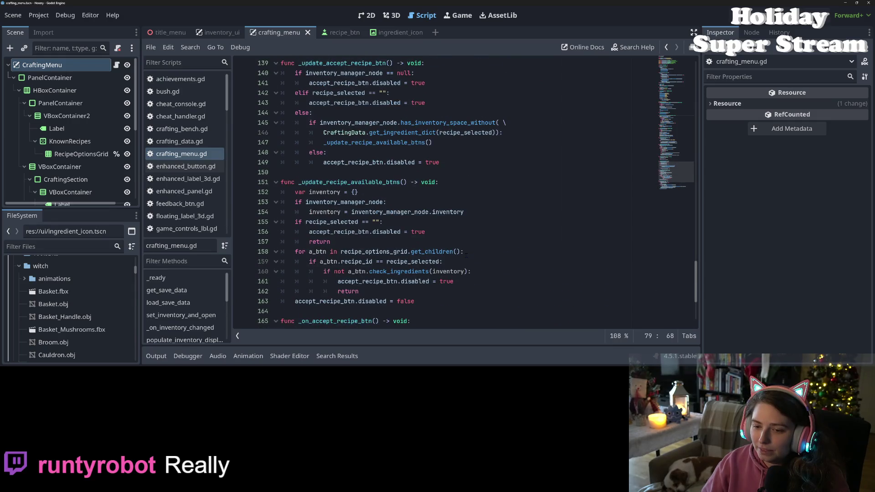
scroll(465, 256, up, 18)
scroll(466, 256, up, 20)
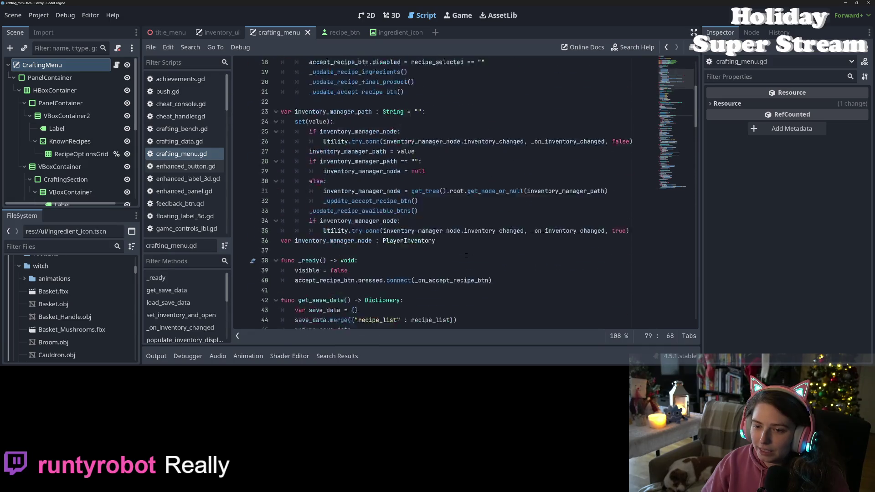
scroll(466, 256, down, 20)
scroll(466, 256, up, 20)
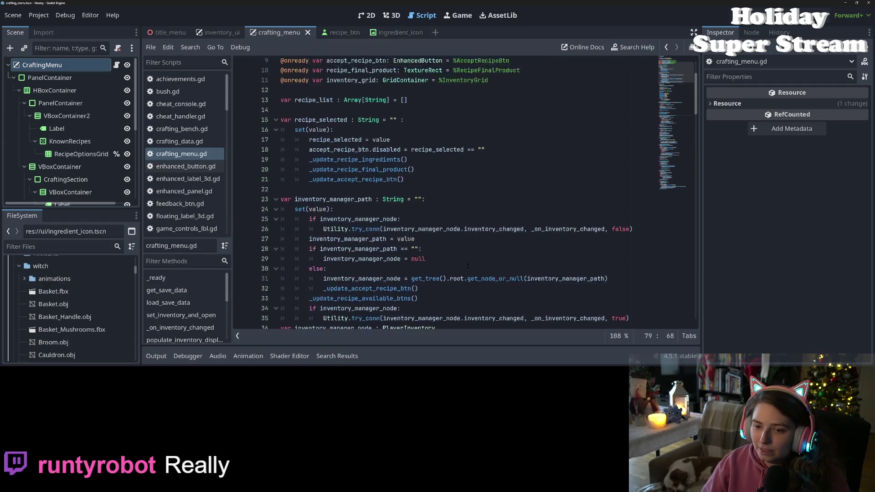
scroll(467, 265, up, 3)
click(457, 262)
click(457, 252)
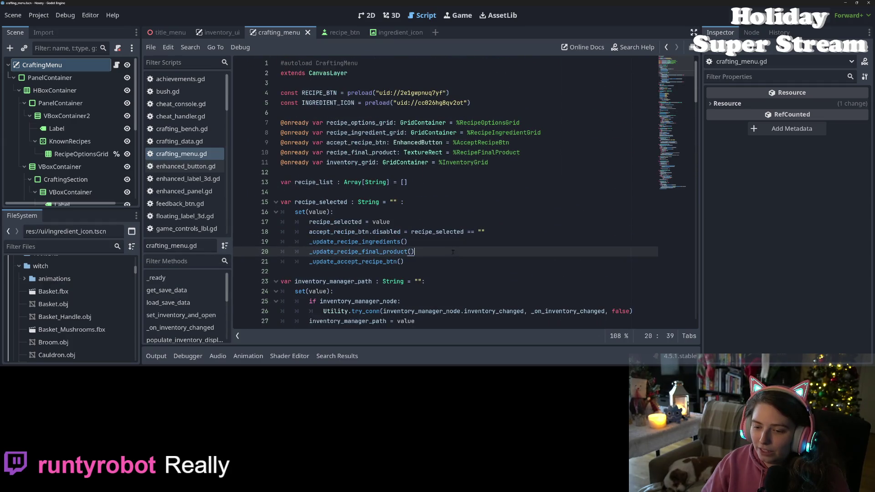
click(455, 245)
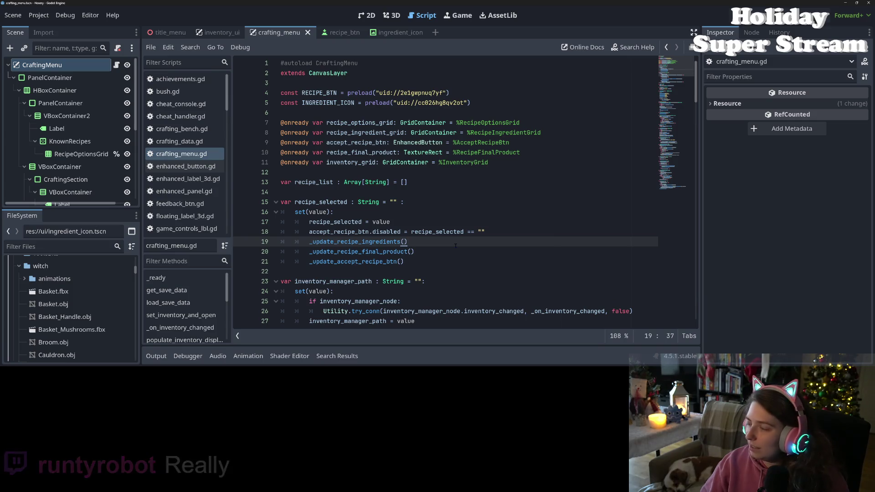
click(575, 262)
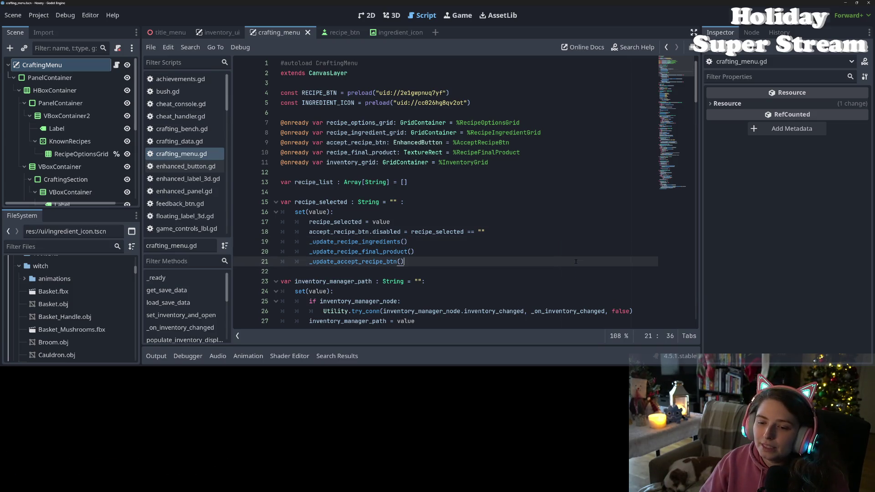
click(549, 252)
click(550, 242)
click(550, 234)
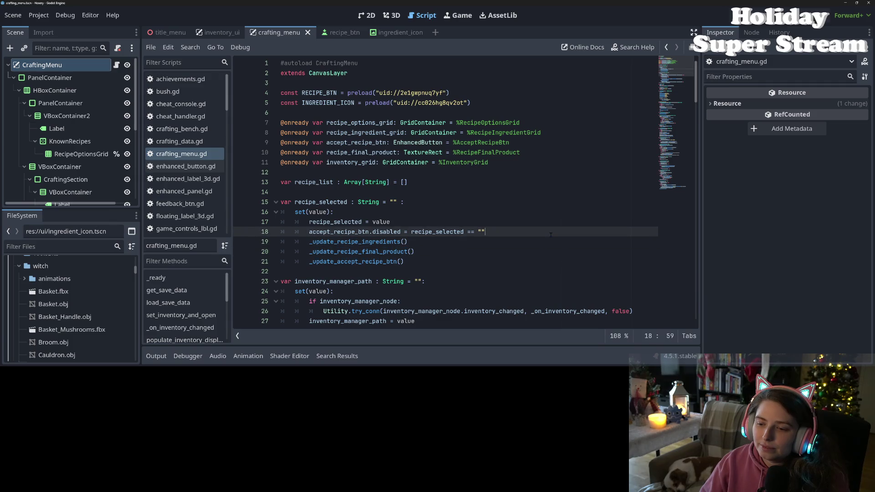
scroll(550, 235, down, 4)
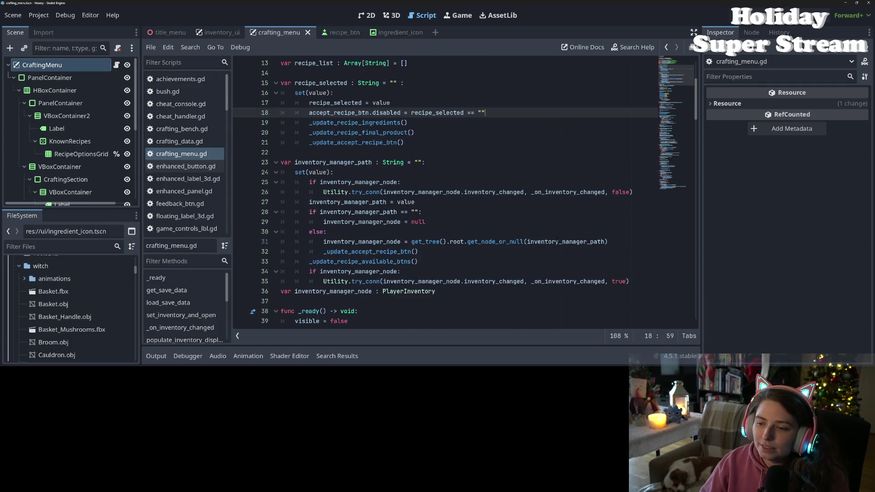
scroll(556, 240, down, 2)
scroll(557, 241, up, 6)
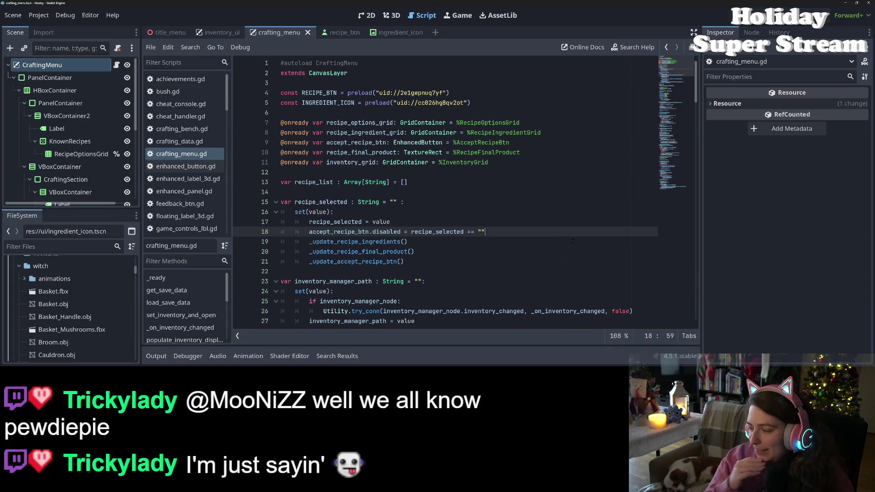
click(568, 254)
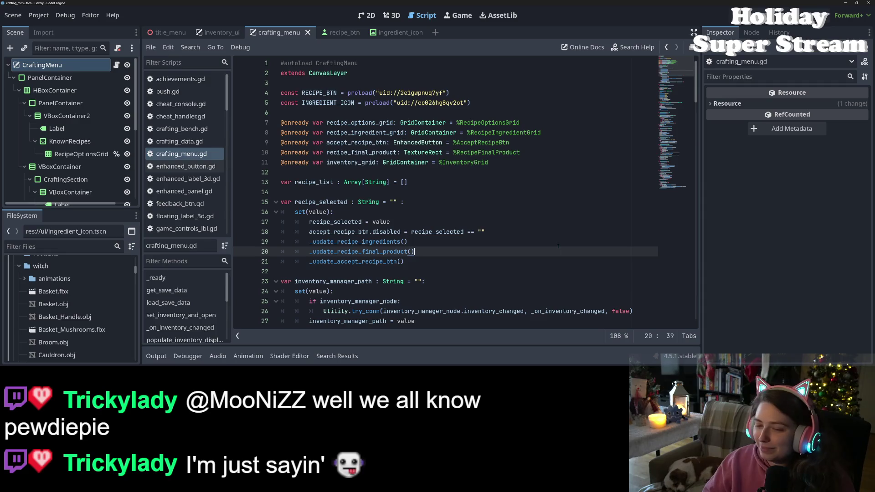
scroll(528, 266, down, 6)
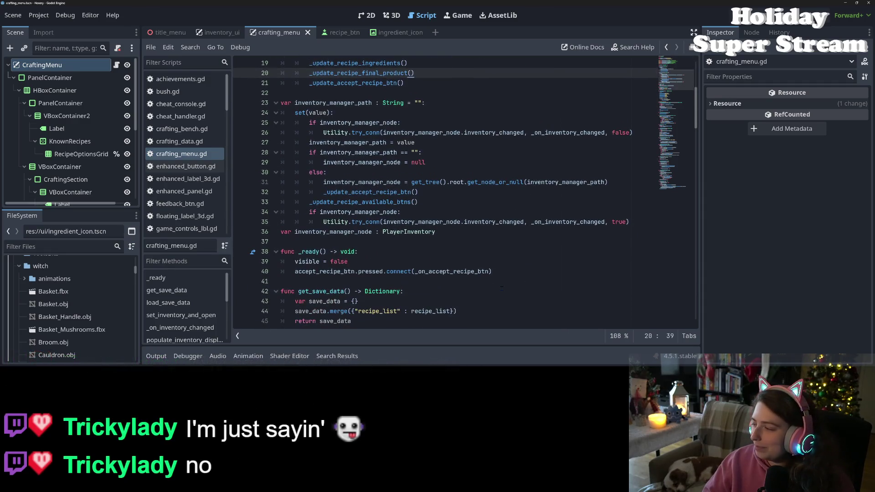
scroll(502, 288, down, 3)
scroll(502, 288, down, 5)
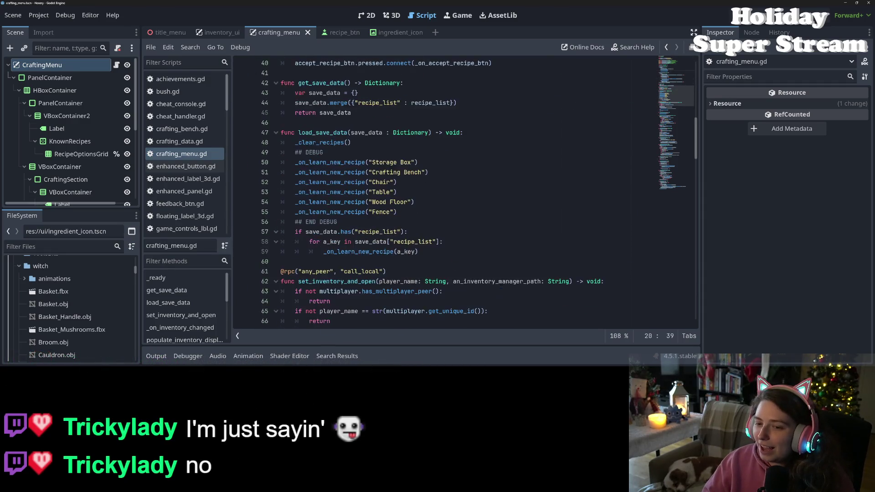
scroll(498, 284, down, 9)
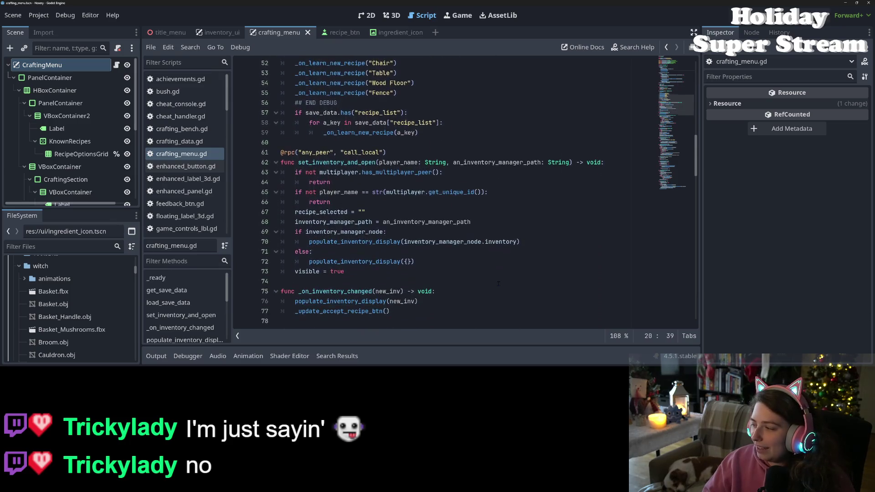
scroll(498, 283, down, 13)
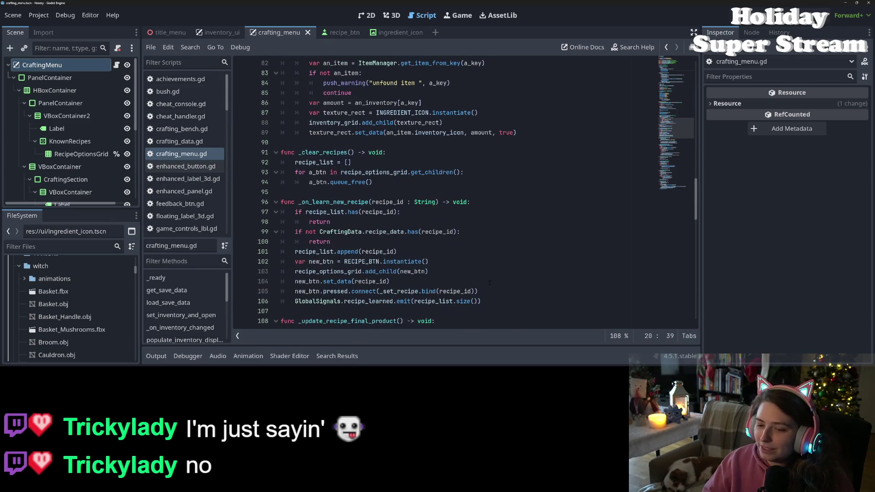
scroll(498, 283, down, 14)
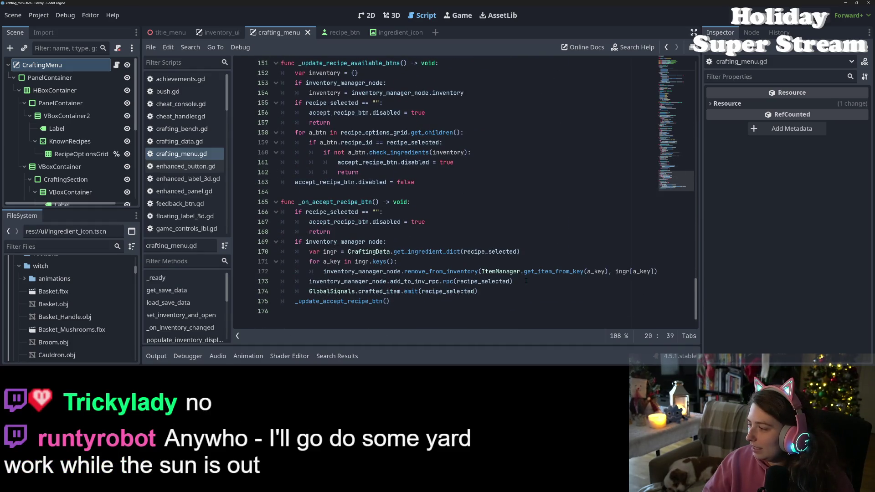
click(533, 272)
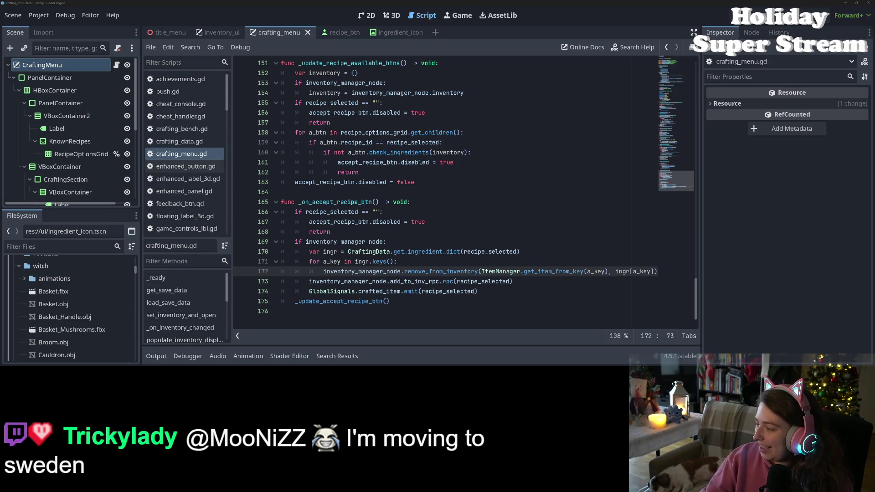
key(alt+Tab)
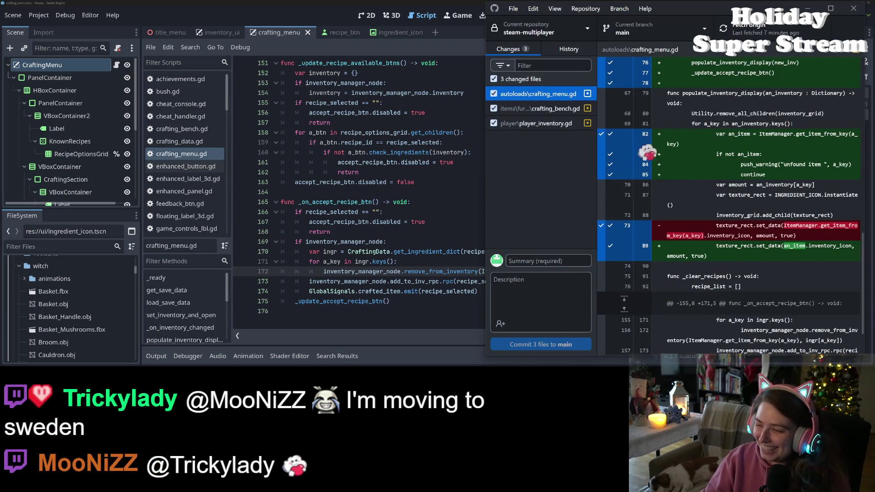
Widen GitHub Desktop and scroll the crafting_menu.gd diff past the removed populate_inventory_display calls
scroll(709, 313, up, 15)
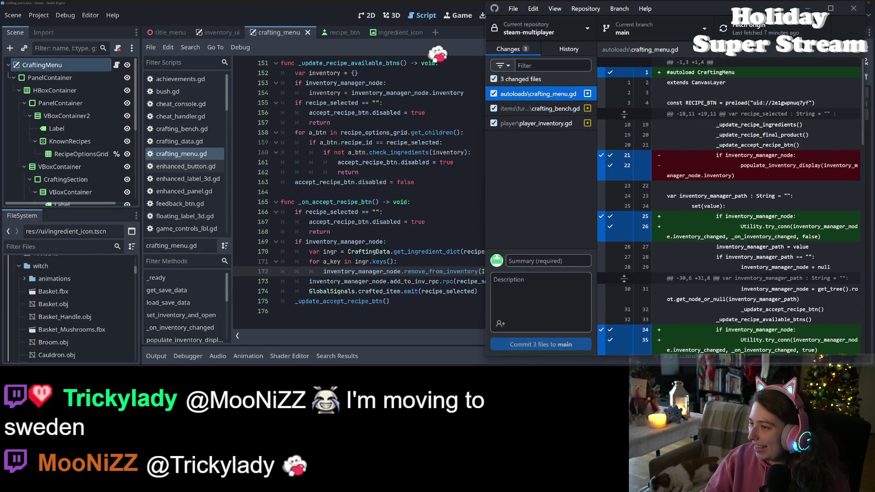
drag(485, 169, 283, 169)
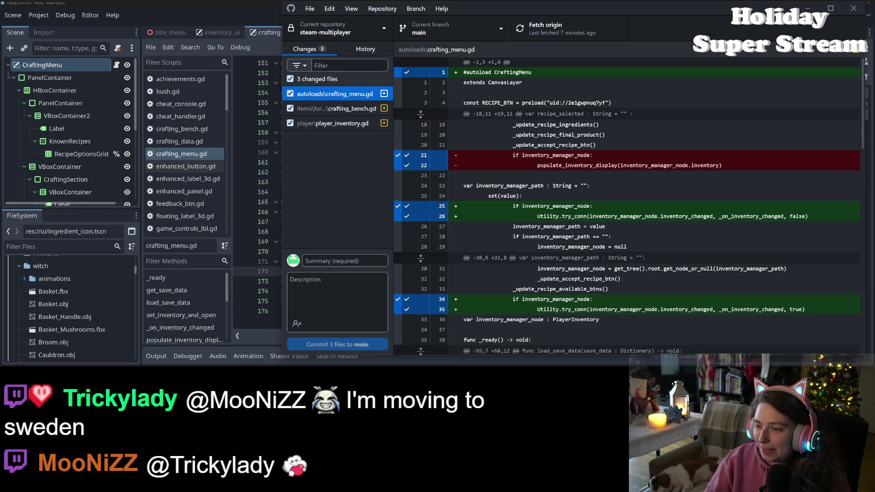
drag(543, 165, 731, 165)
click(731, 166)
scroll(731, 166, down, 3)
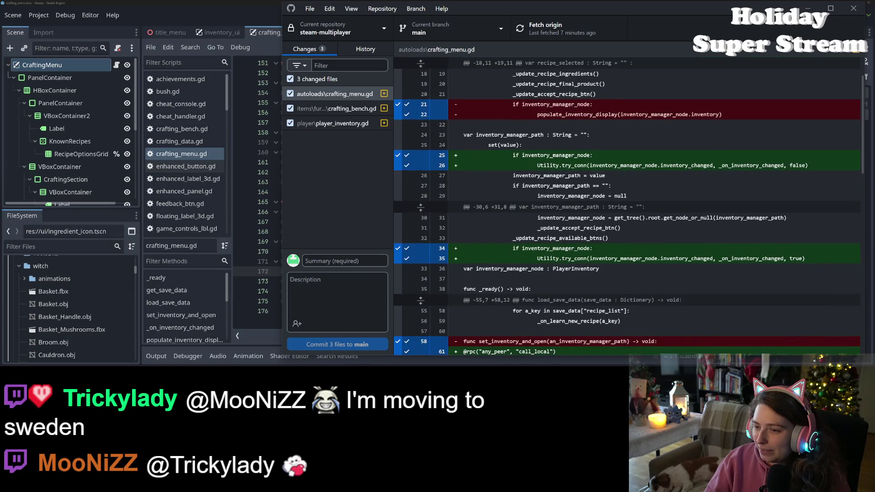
scroll(627, 205, down, 2)
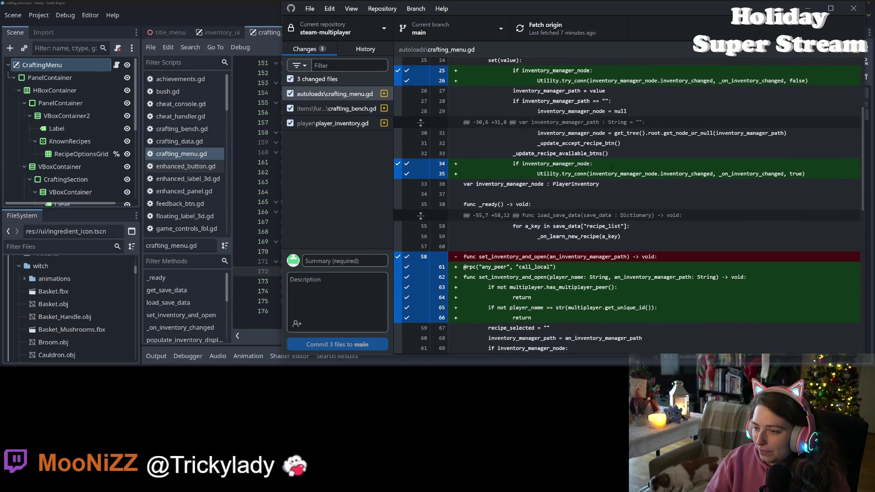
drag(630, 173, 819, 170)
click(819, 169)
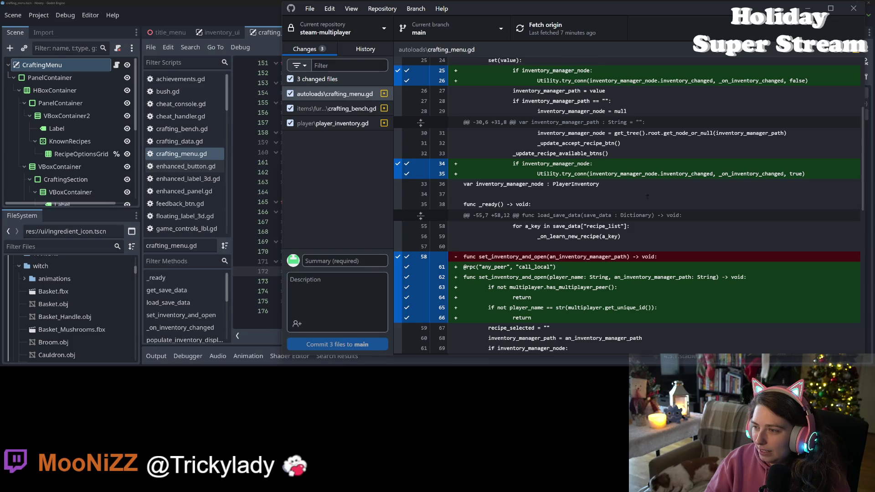
scroll(569, 185, down, 3)
scroll(560, 213, down, 6)
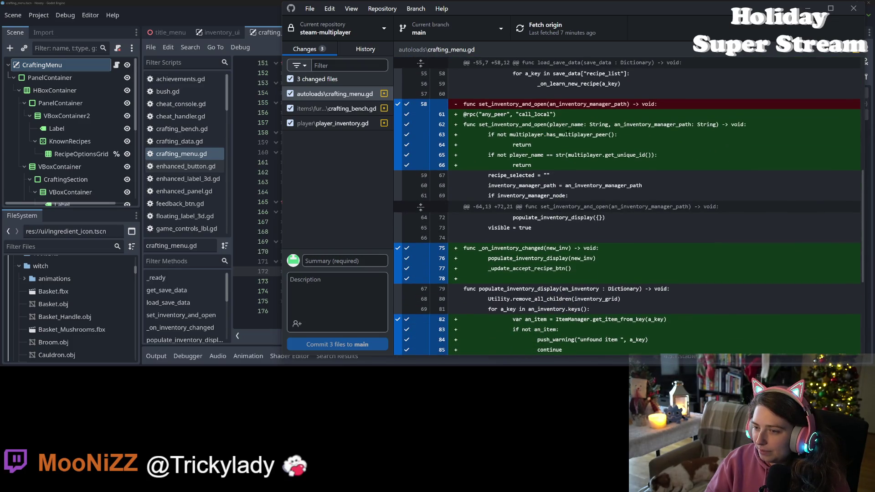
scroll(629, 205, down, 5)
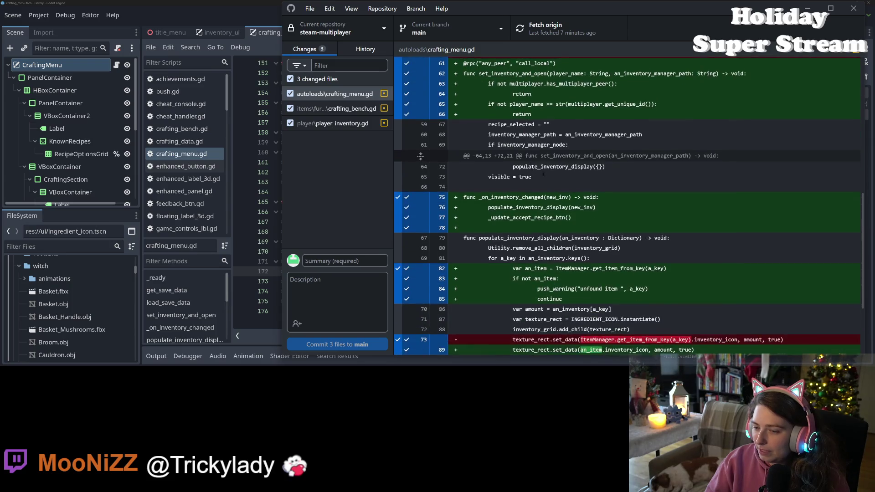
scroll(588, 173, down, 5)
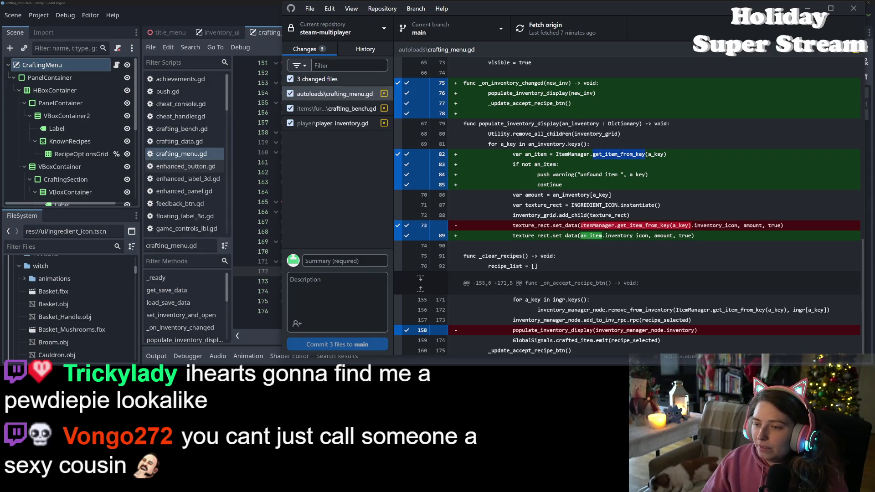
Check ItemManager on diff line 82 against the Godot editor, then scroll the diff back up
double_click(572, 154)
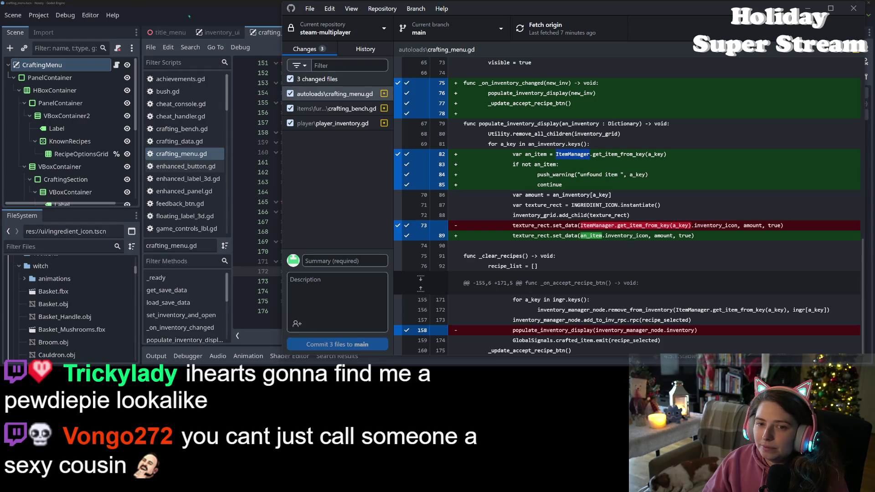
key(alt+Tab)
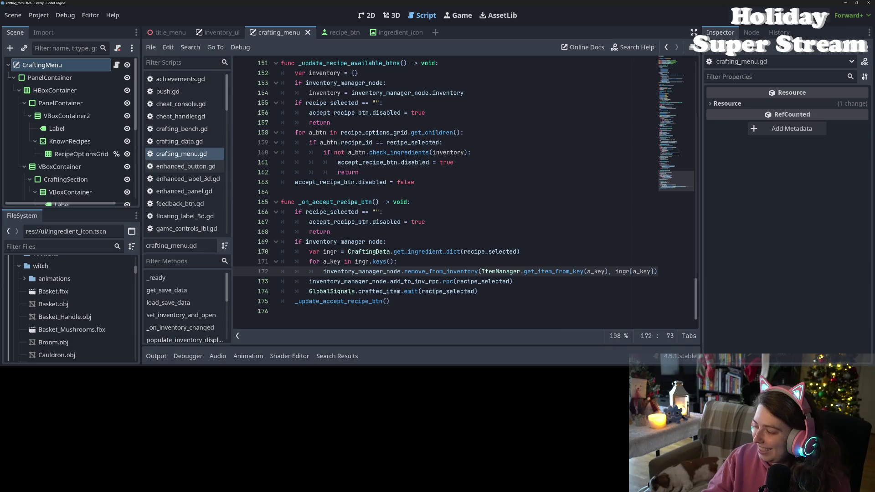
key(alt+Tab)
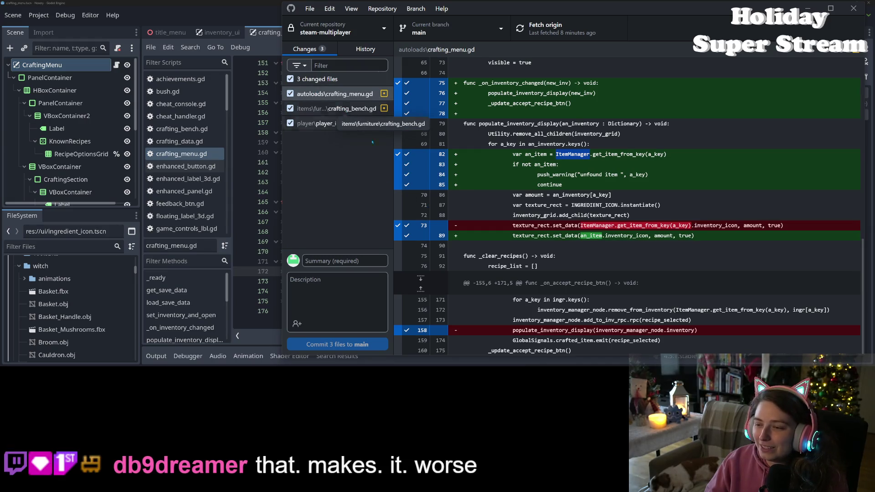
scroll(517, 276, up, 3)
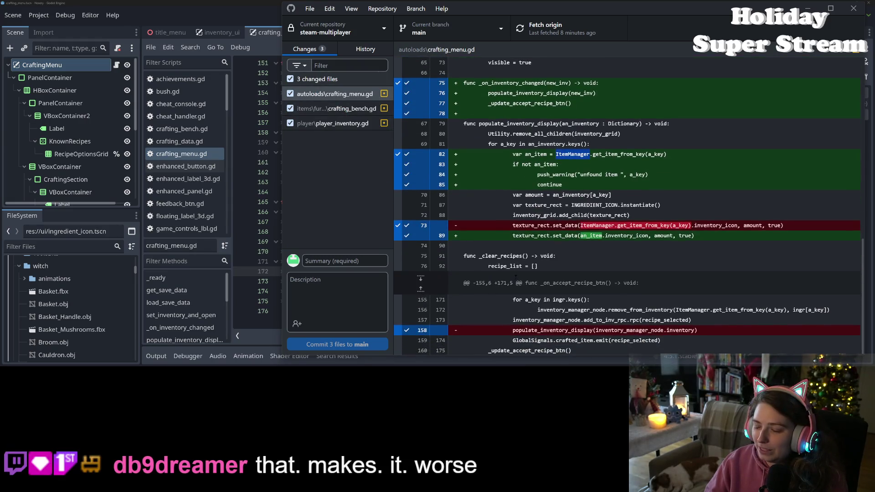
scroll(515, 277, up, 10)
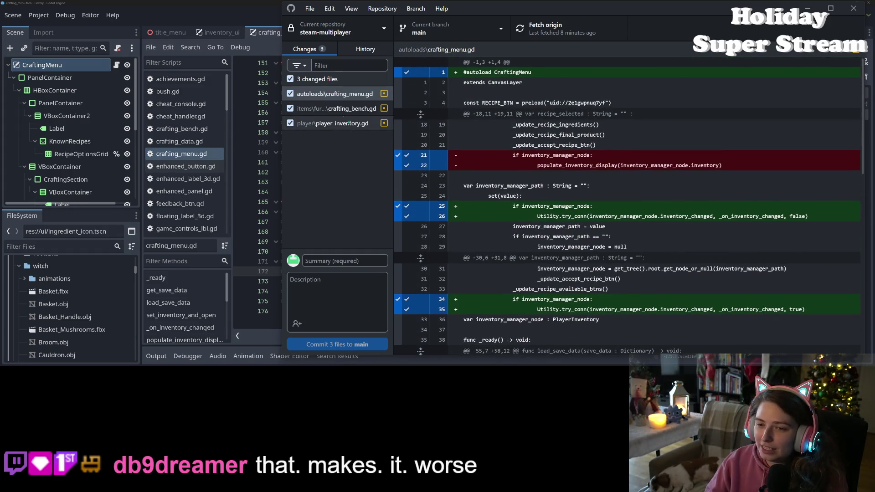
Review the crafting_bench.gd and player_inventory.gd diffs
click(342, 112)
click(555, 173)
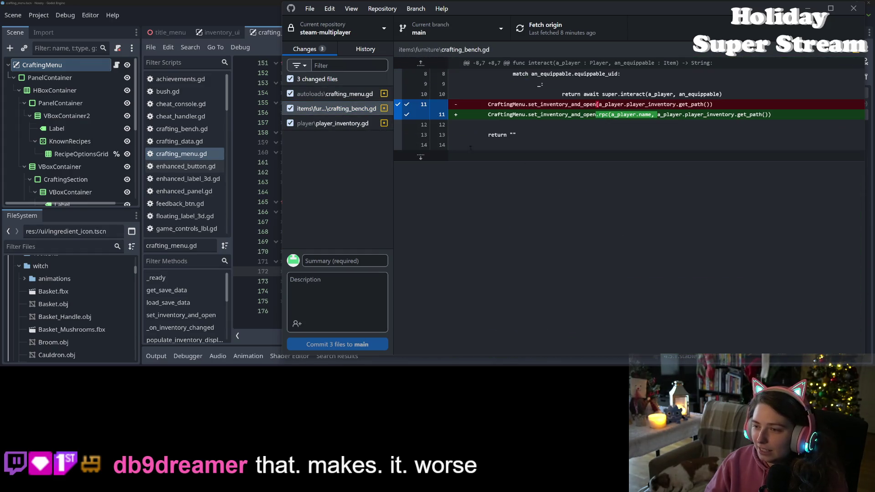
click(333, 123)
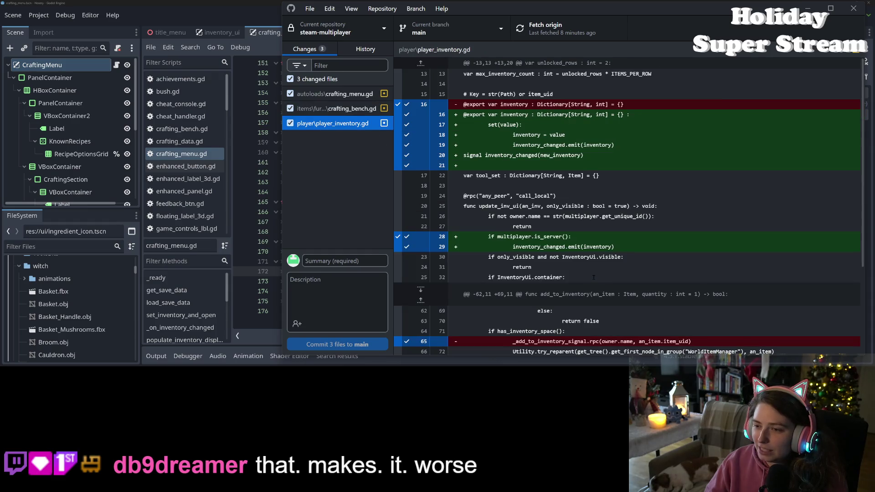
scroll(593, 278, down, 4)
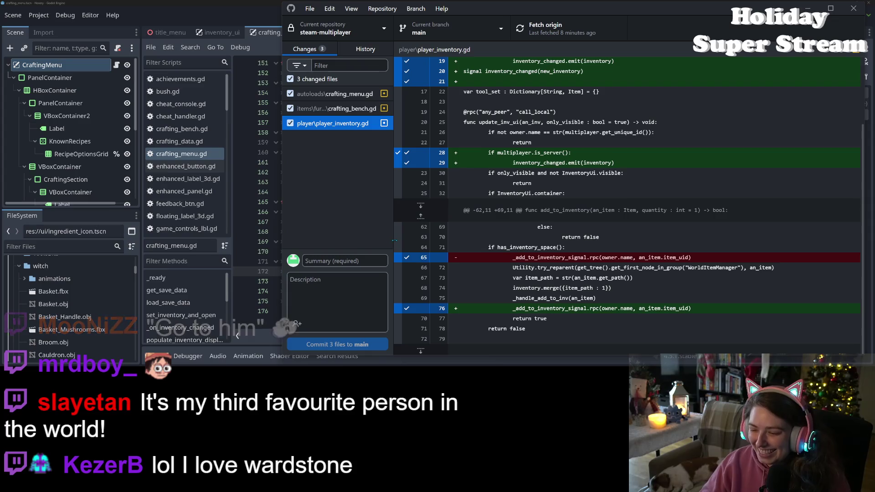
Commit the three files as 'fixes crafting ui for multiplayer', push to origin, and return to Godot
click(342, 261)
text(fixes c)
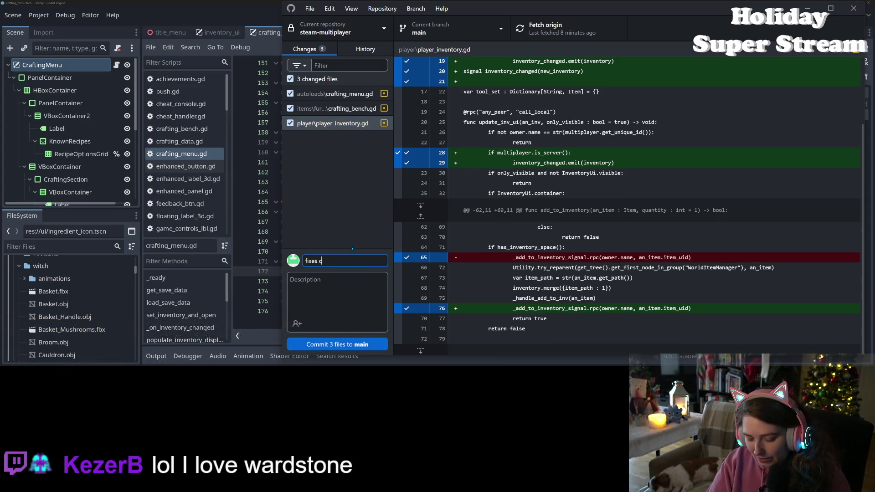
text(rafting ui for)
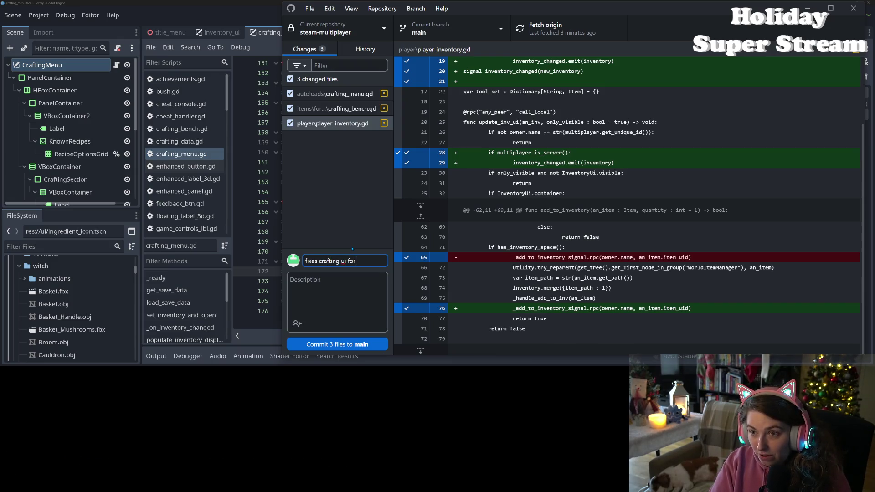
text(ayer)
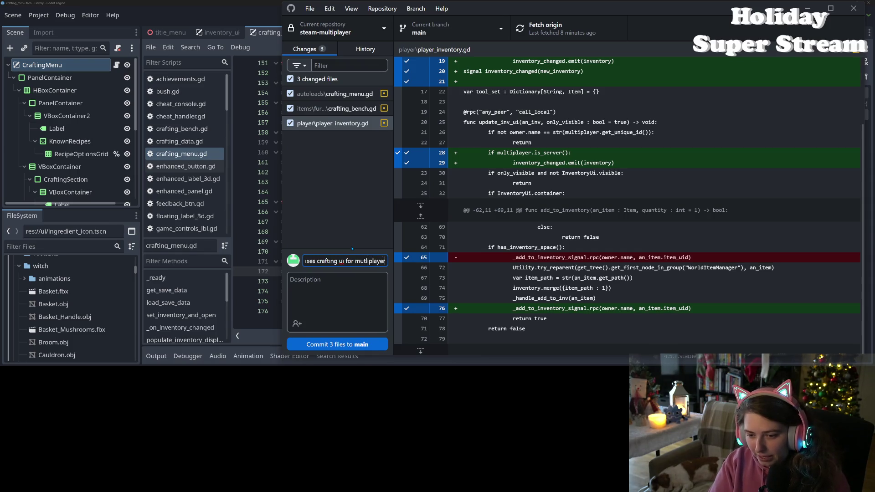
text(layer)
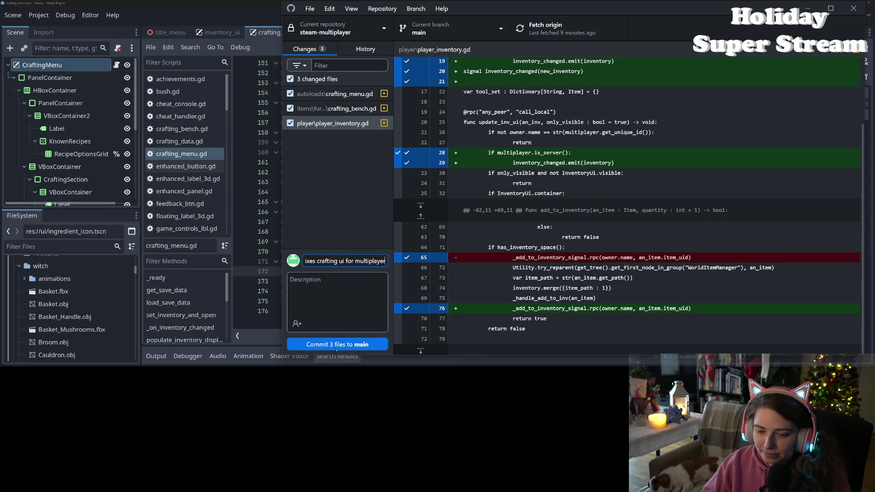
click(337, 345)
key(ctrl+p)
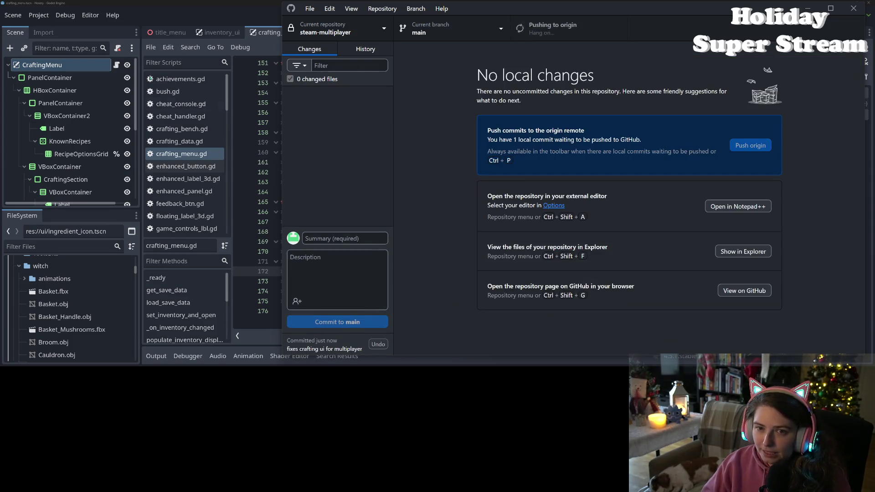
click(439, 152)
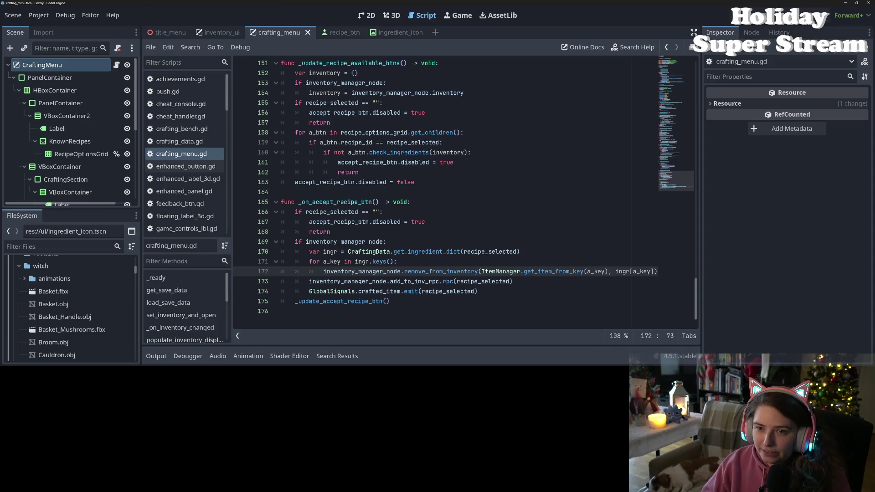
Open the inventory_ui scene and inspect inventory_changed and its Dictionary parameter on line 31
click(238, 35)
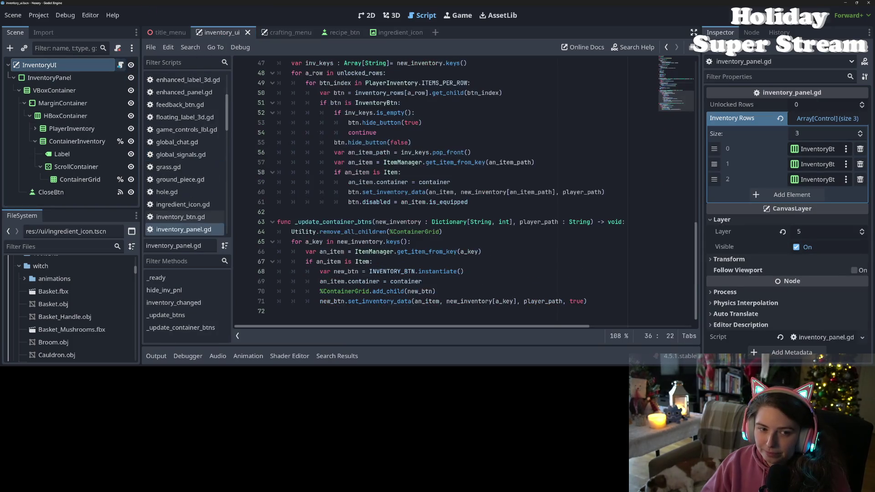
scroll(439, 214, up, 8)
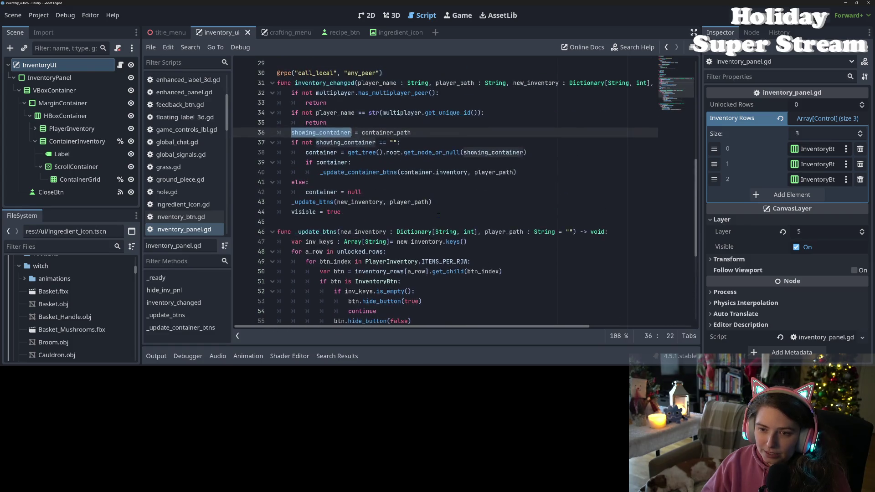
double_click(333, 142)
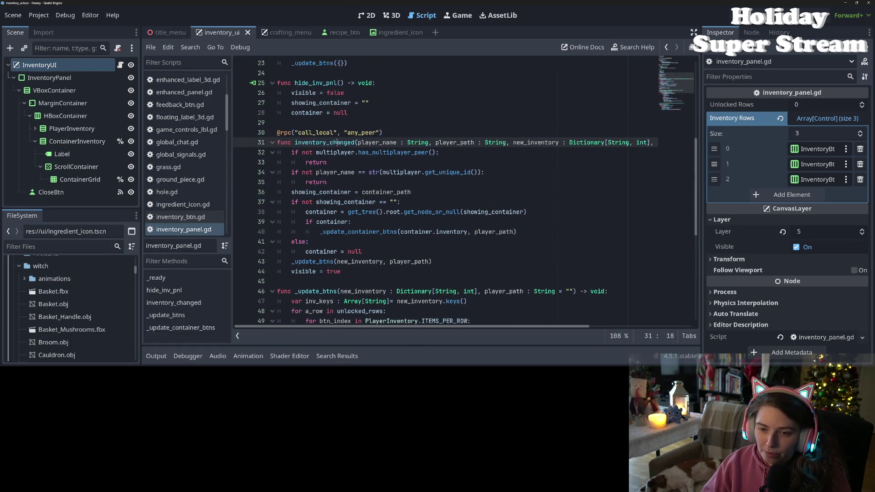
drag(569, 142, 606, 143)
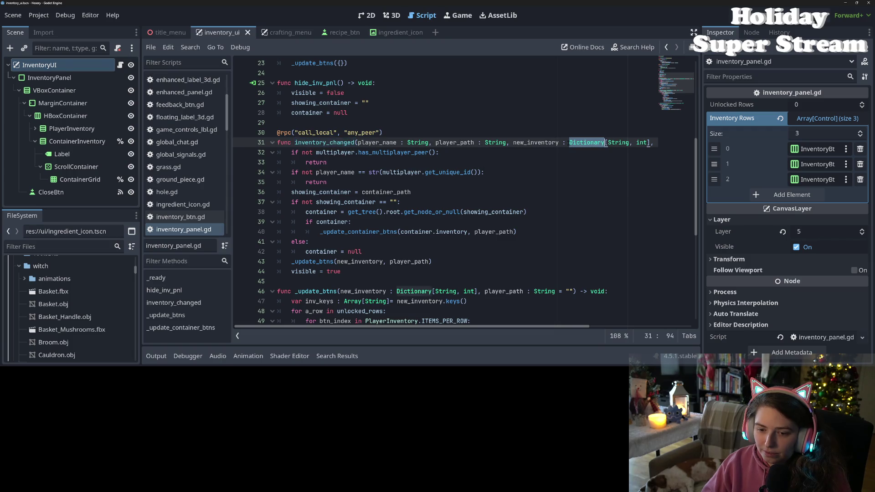
double_click(324, 143)
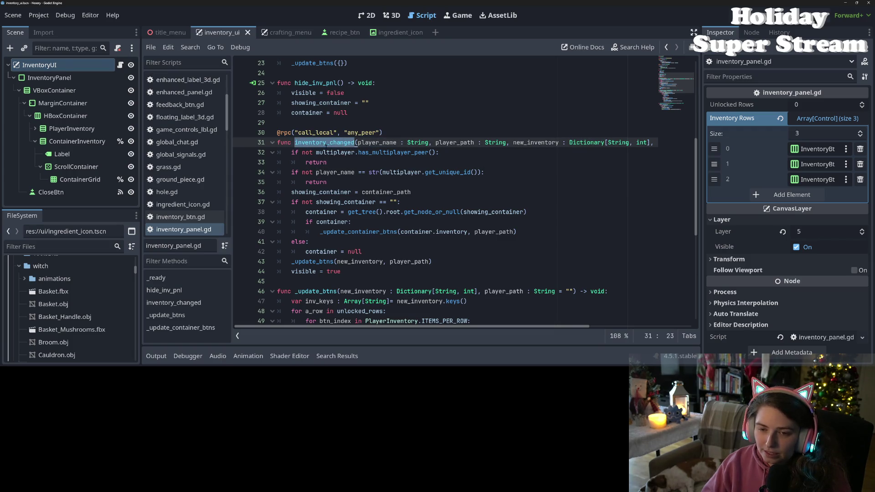
scroll(381, 201, up, 3)
scroll(397, 249, down, 3)
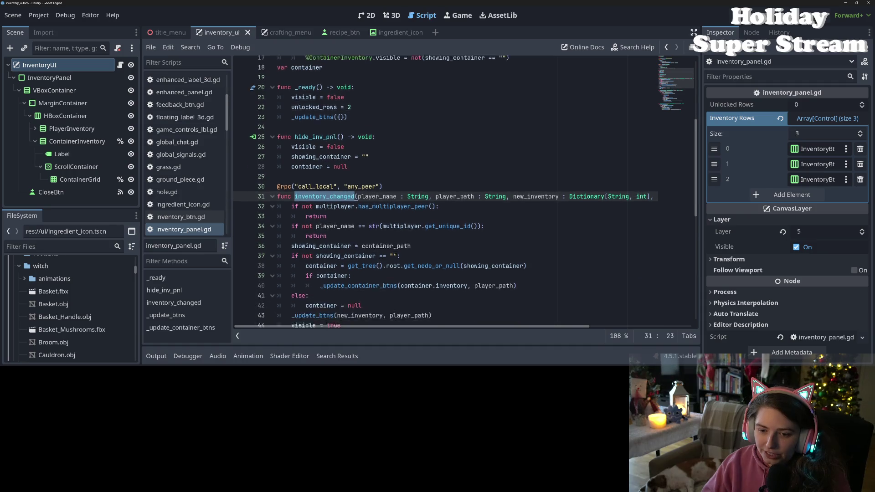
Examine container_path, the multiplayer check and the new_inventory parameter of inventory_changed
mouse_move(584, 149)
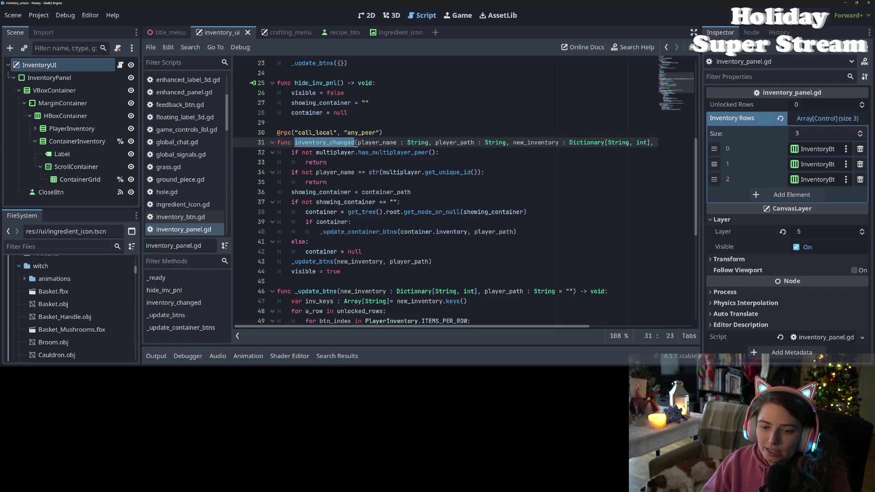
click(323, 272)
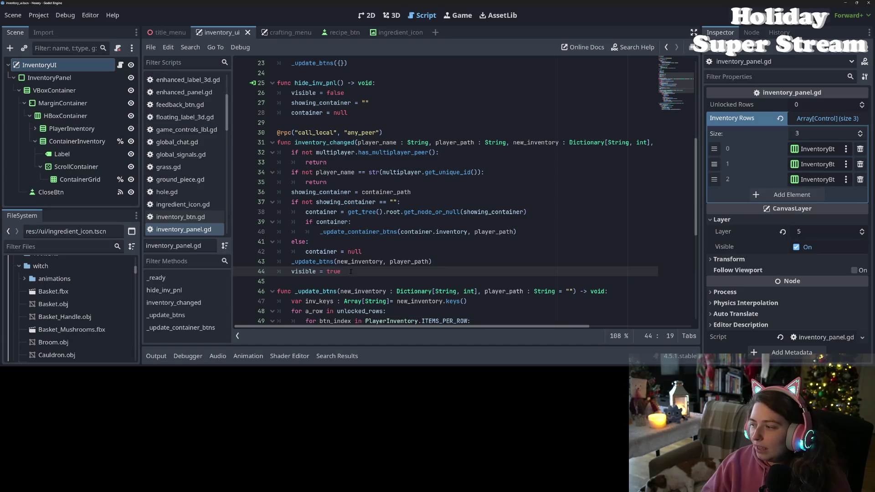
double_click(316, 182)
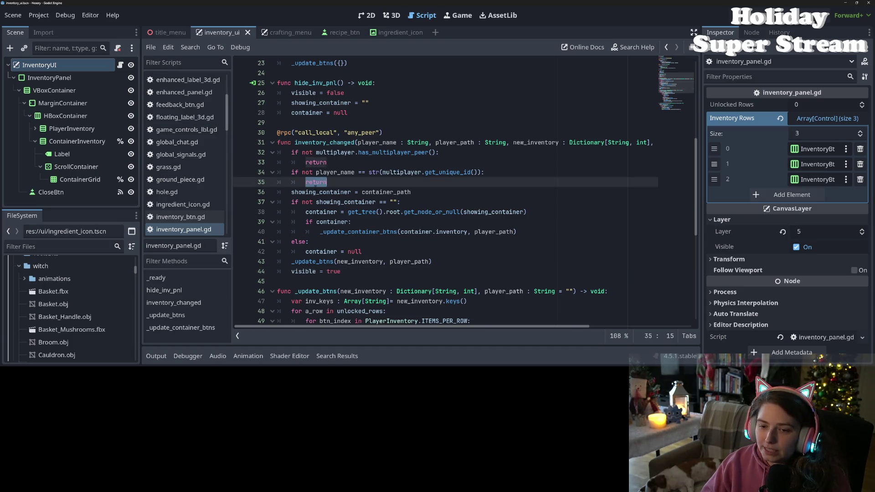
double_click(386, 191)
double_click(348, 155)
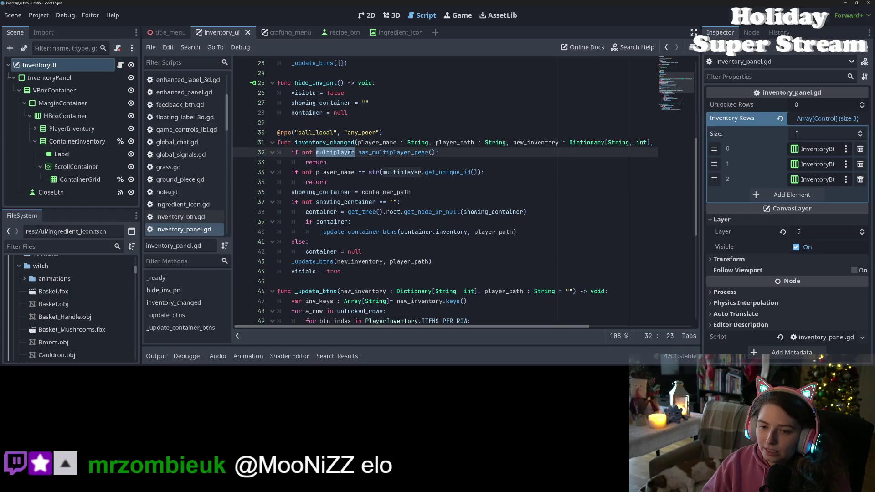
double_click(335, 172)
double_click(328, 143)
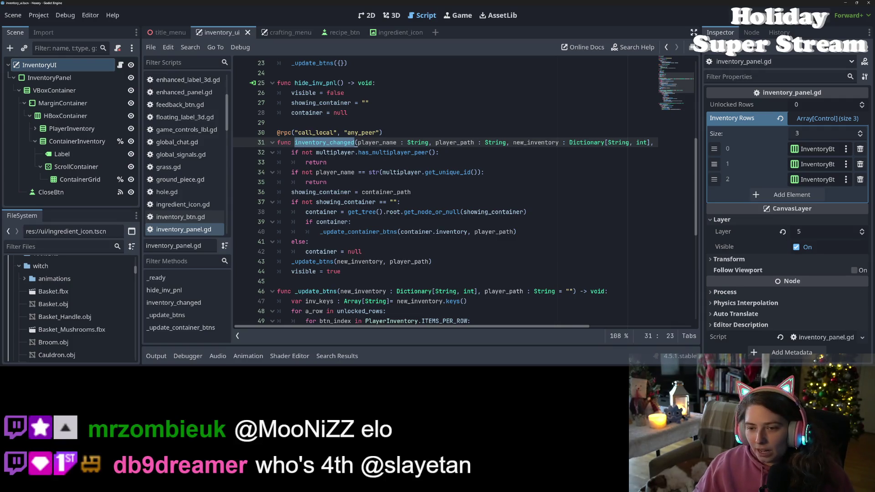
mouse_move(342, 201)
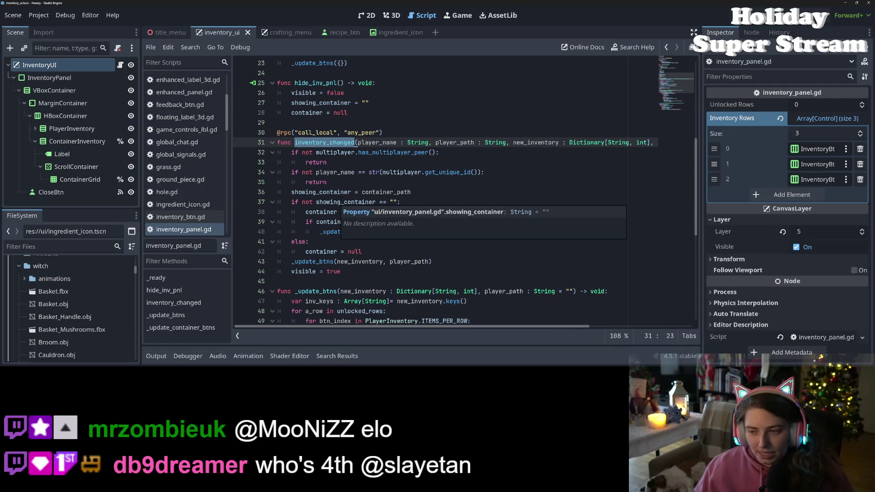
double_click(539, 143)
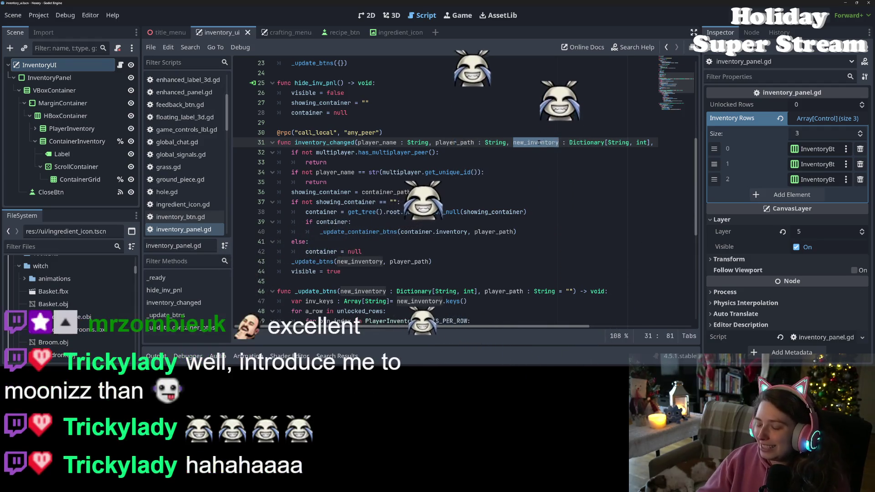
triple_click(410, 142)
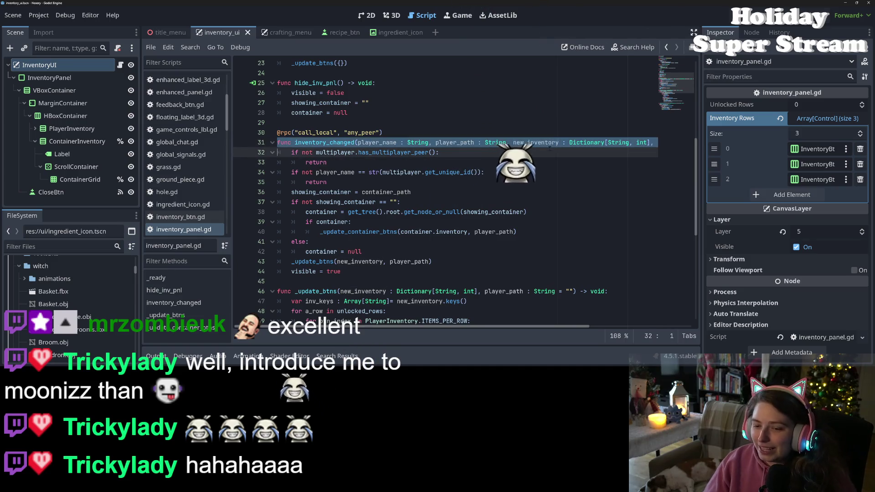
double_click(546, 143)
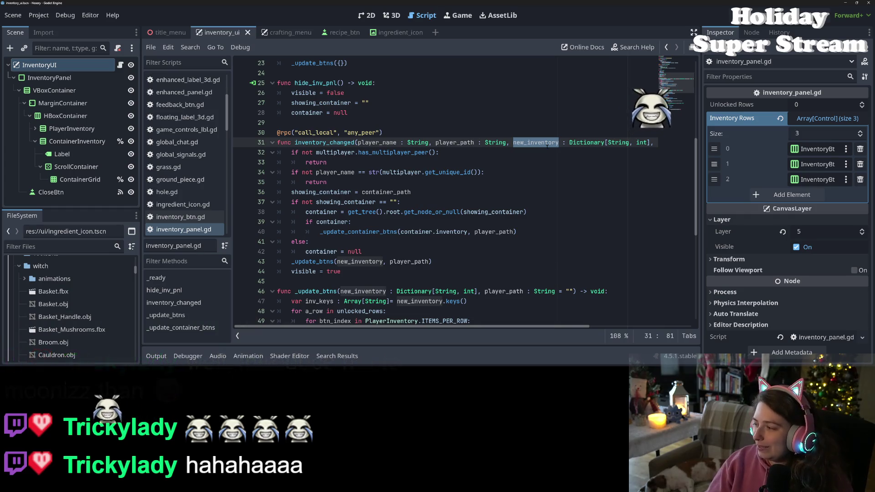
click(509, 232)
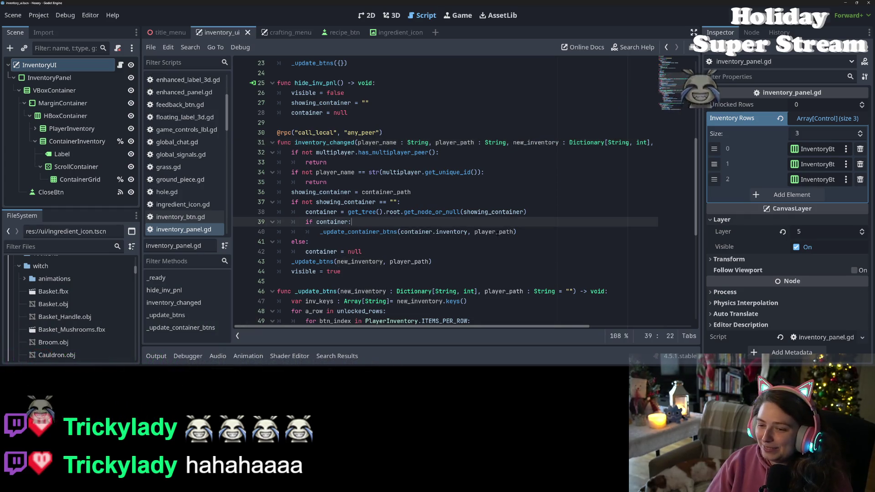
click(465, 262)
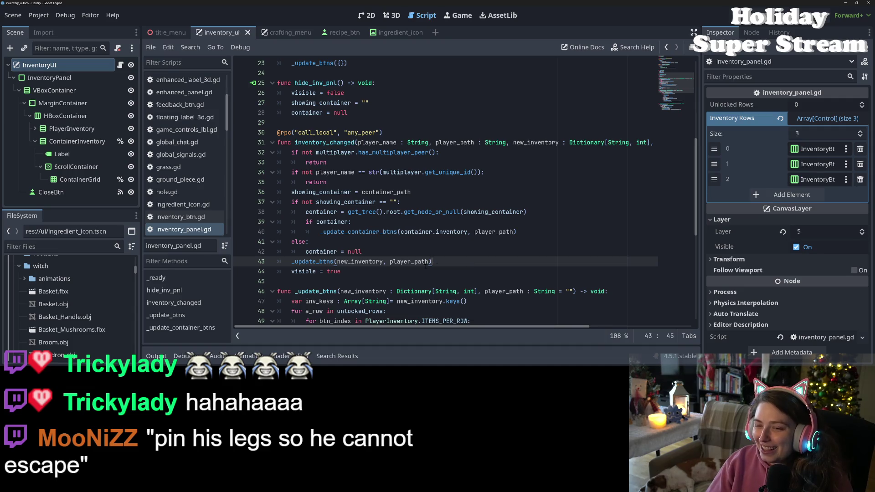
double_click(409, 262)
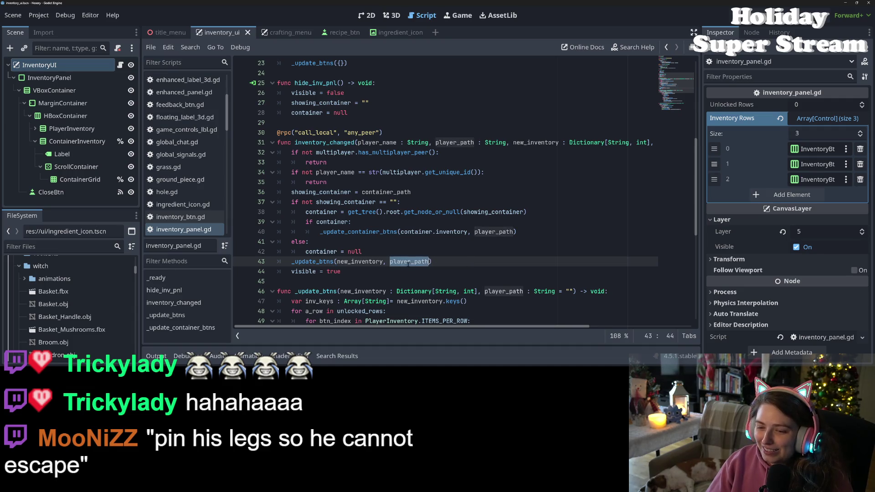
click(458, 270)
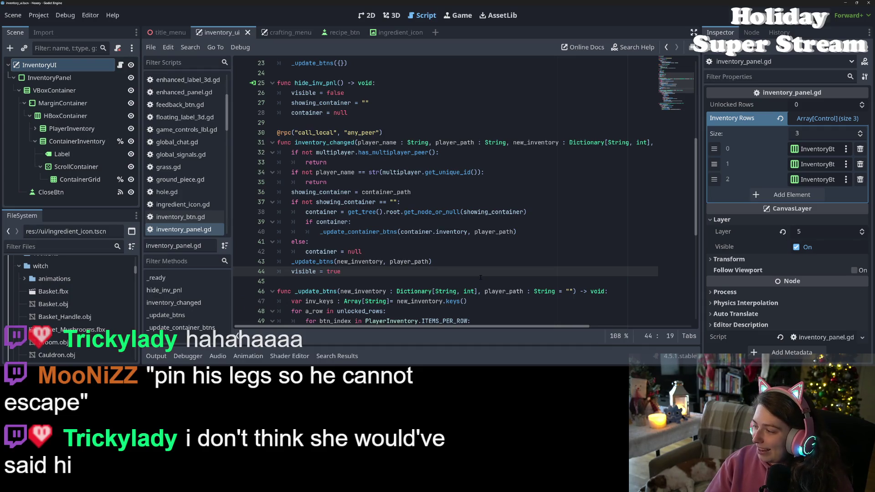
click(395, 181)
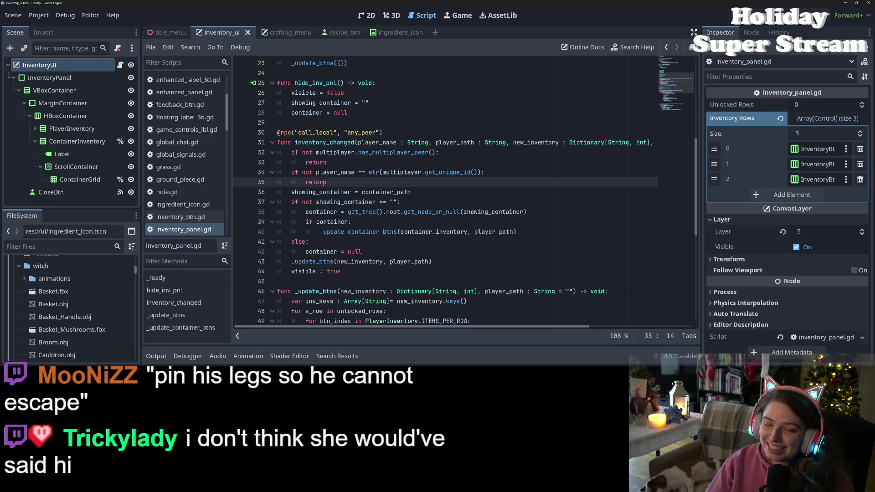
scroll(364, 205, down, 3)
click(401, 192)
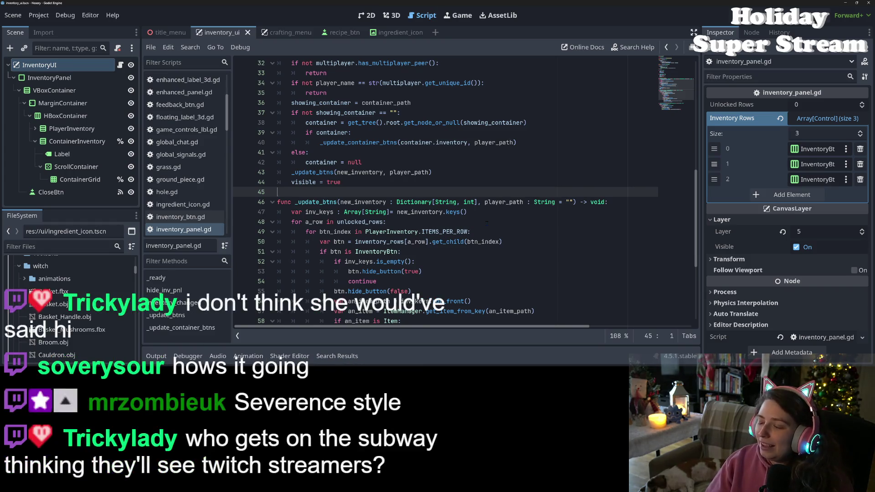
click(473, 230)
key(Up)
key(Up)
key(Down)
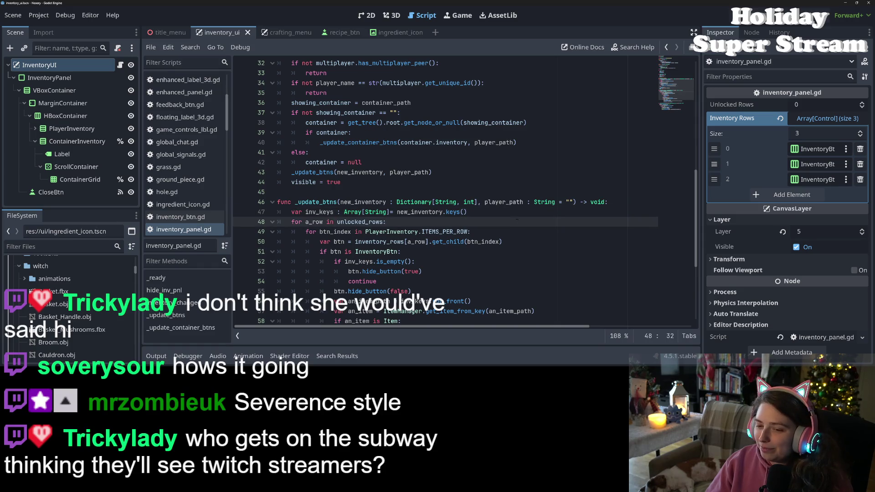
click(519, 213)
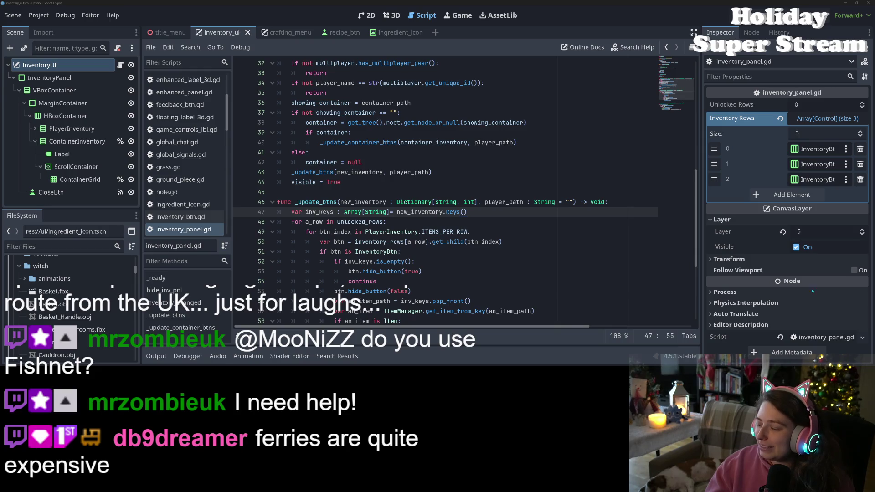
click(585, 236)
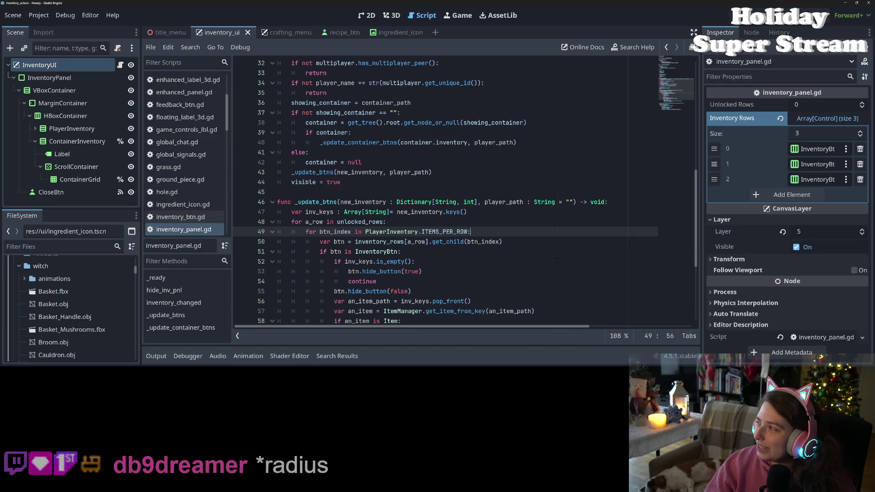
click(508, 270)
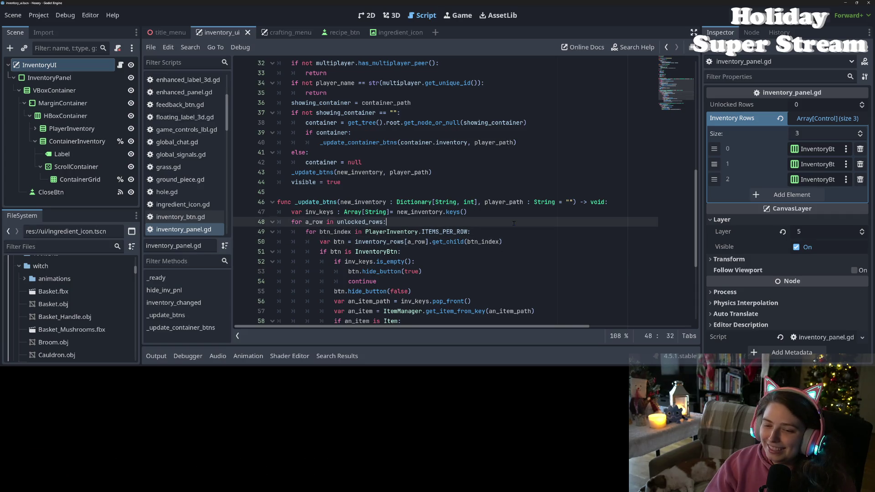
click(543, 235)
double_click(316, 202)
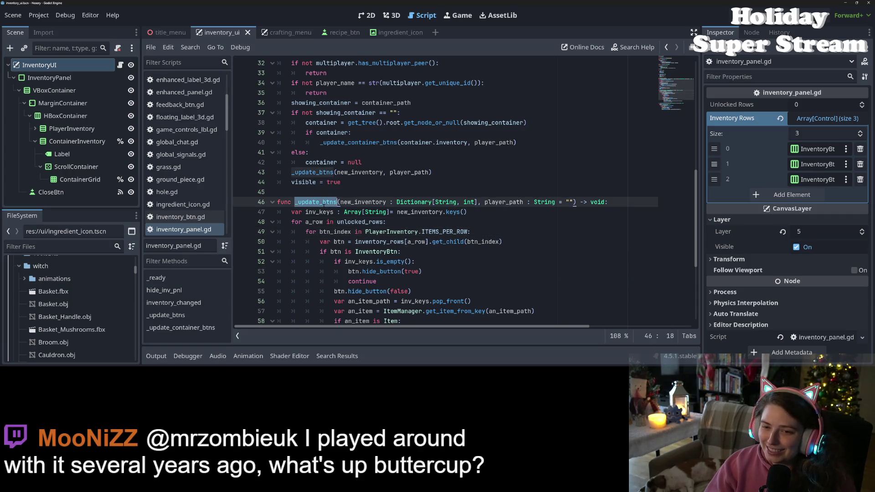
scroll(455, 205, up, 4)
scroll(371, 291, down, 2)
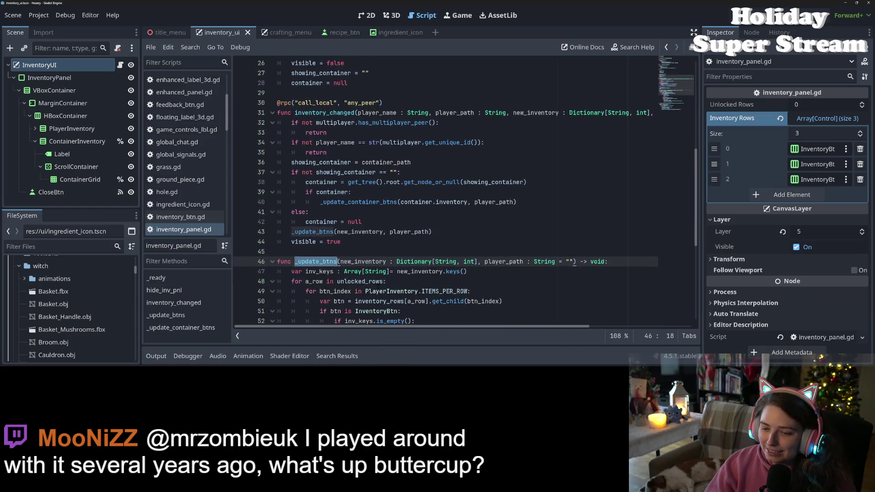
double_click(504, 261)
scroll(503, 261, down, 5)
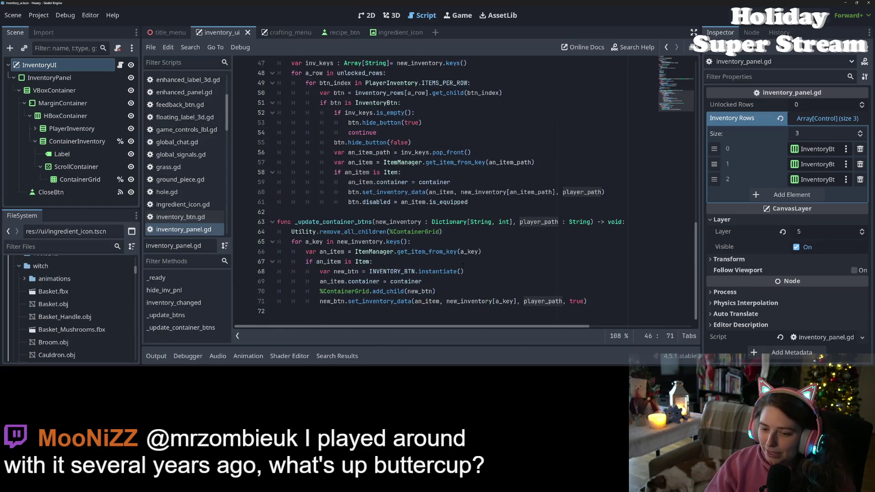
double_click(391, 252)
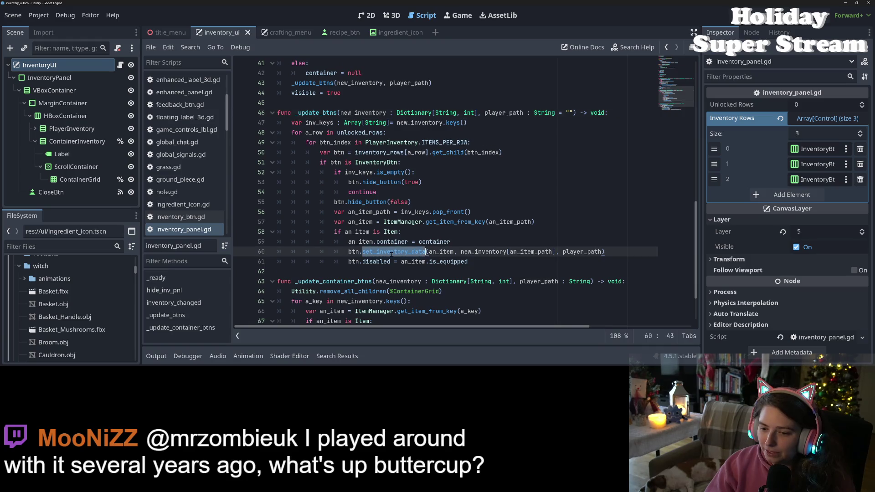
double_click(577, 251)
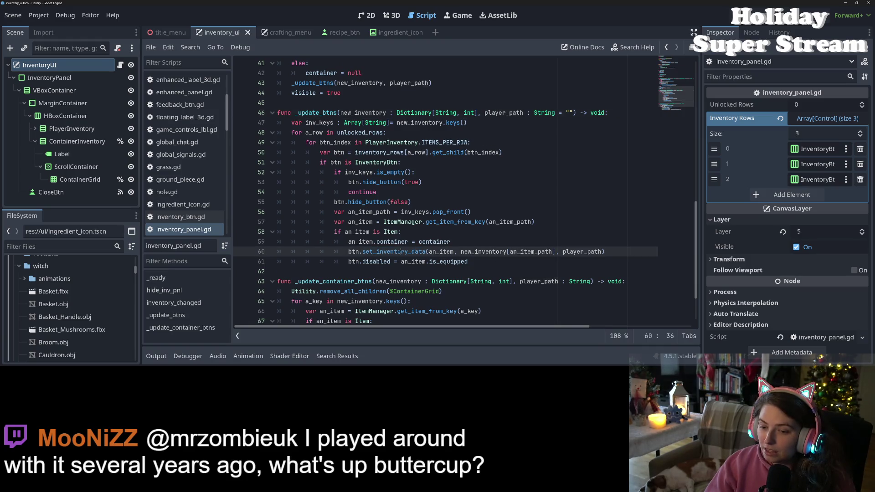
double_click(400, 251)
click(351, 132)
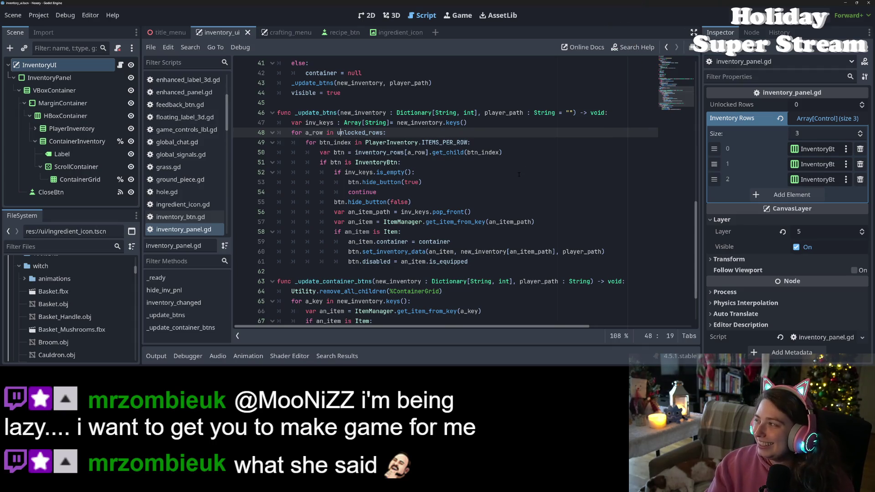
click(543, 231)
click(420, 204)
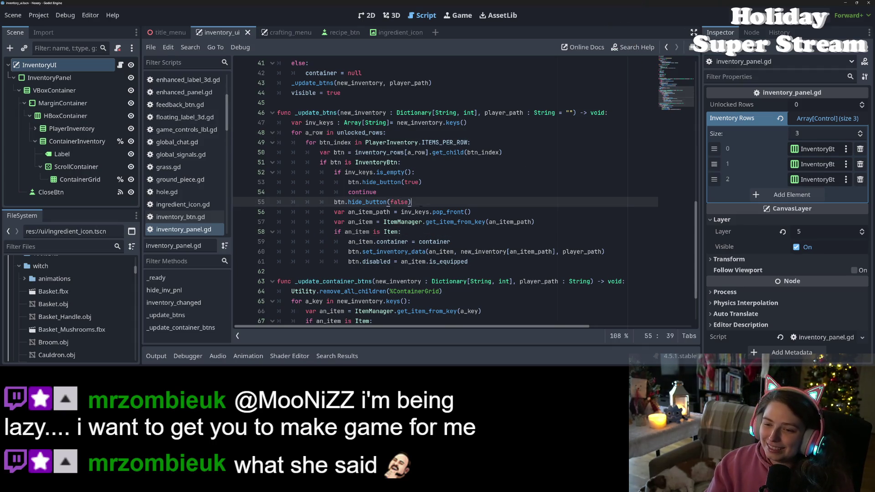
click(437, 259)
scroll(436, 258, up, 3)
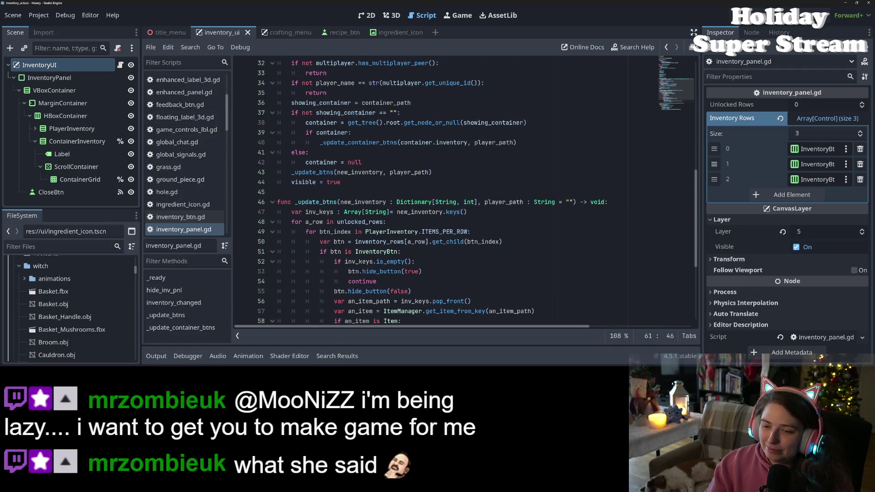
double_click(395, 232)
double_click(315, 202)
scroll(360, 243, up, 4)
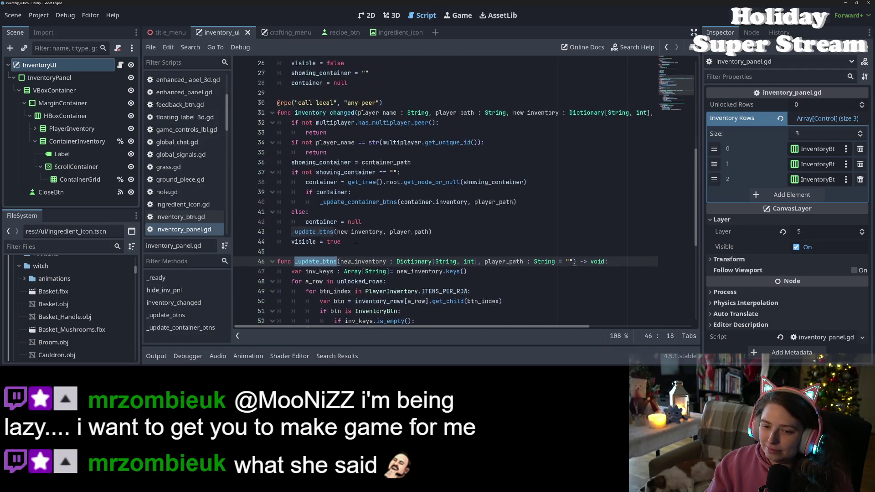
scroll(353, 243, up, 1)
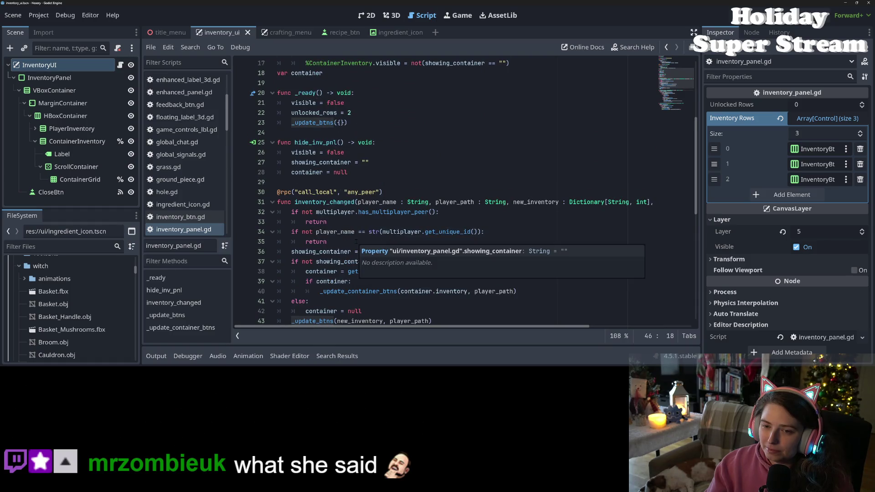
double_click(312, 123)
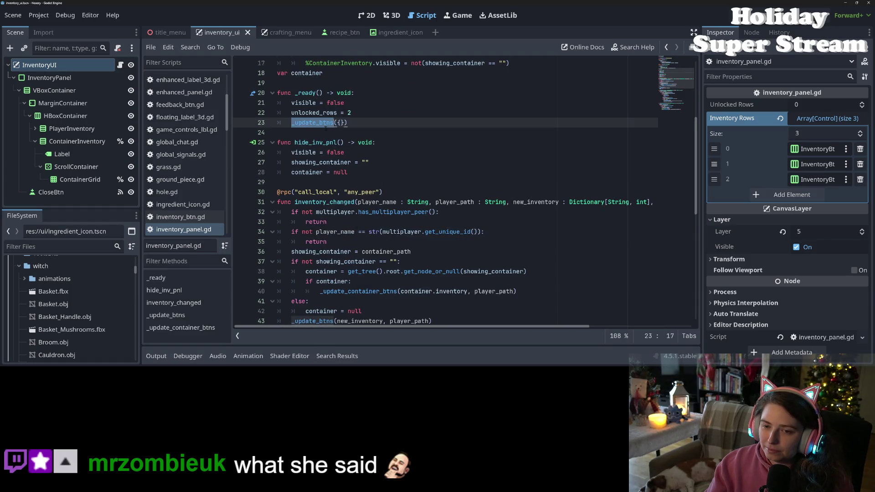
double_click(315, 143)
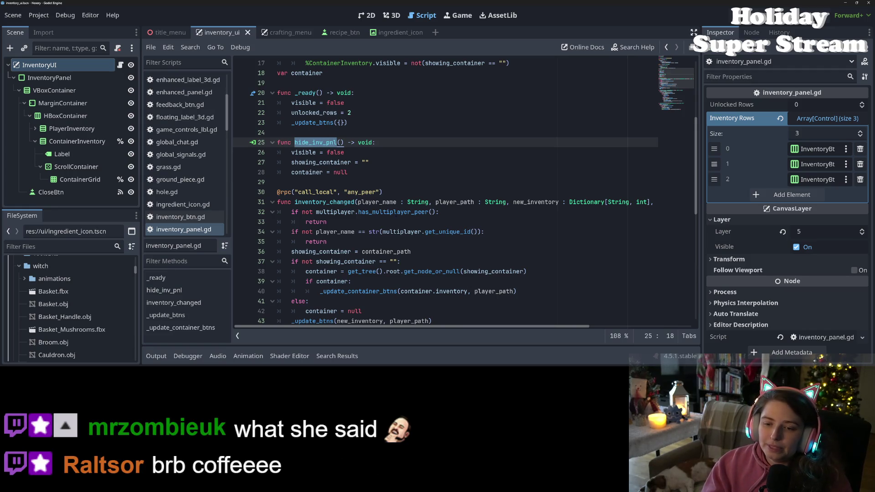
double_click(392, 232)
double_click(386, 252)
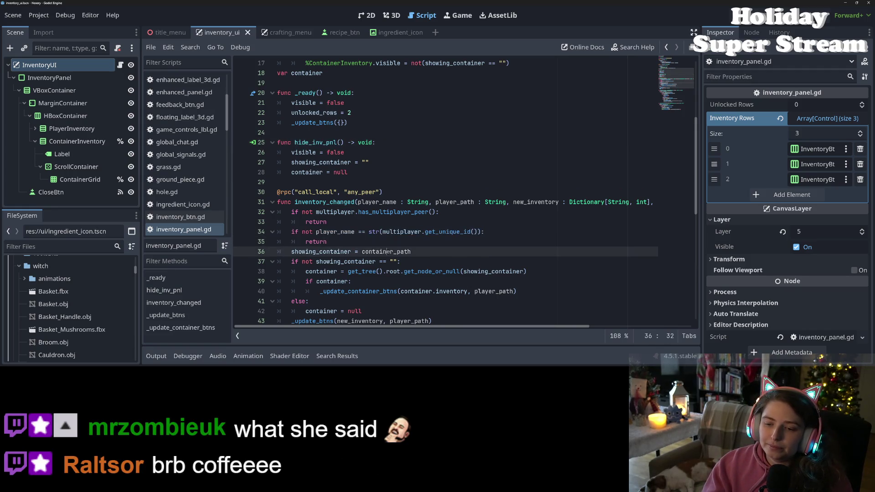
scroll(386, 252, down, 3)
scroll(321, 232, down, 2)
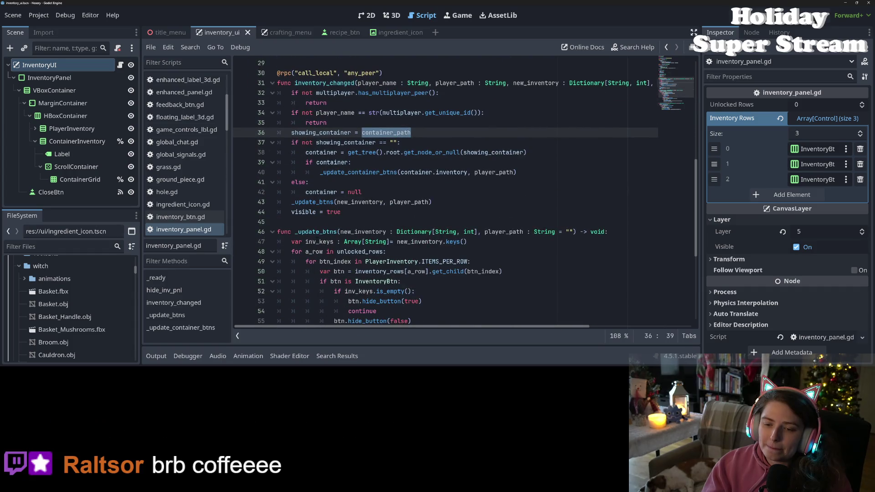
double_click(321, 232)
scroll(400, 252, down, 3)
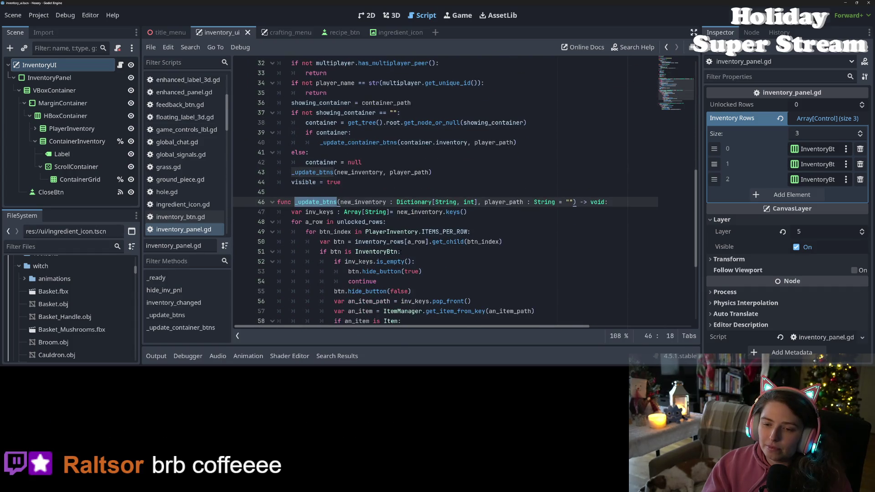
scroll(400, 251, up, 3)
double_click(373, 172)
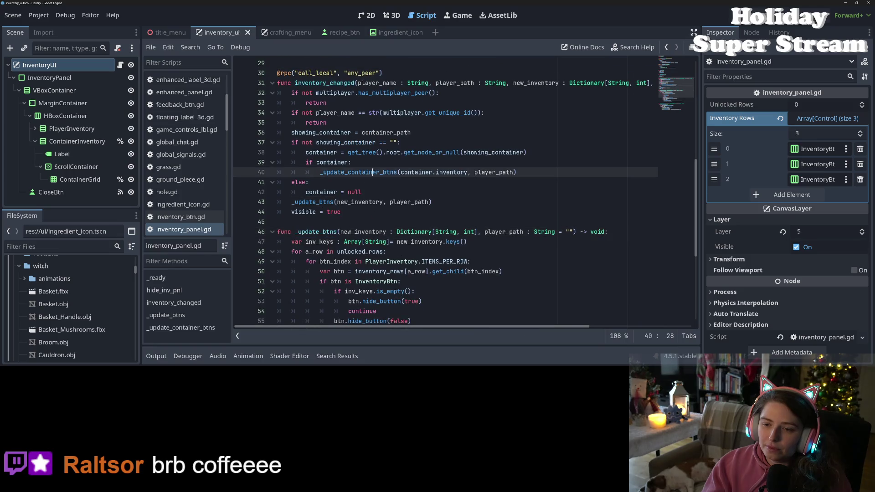
scroll(431, 222, up, 1)
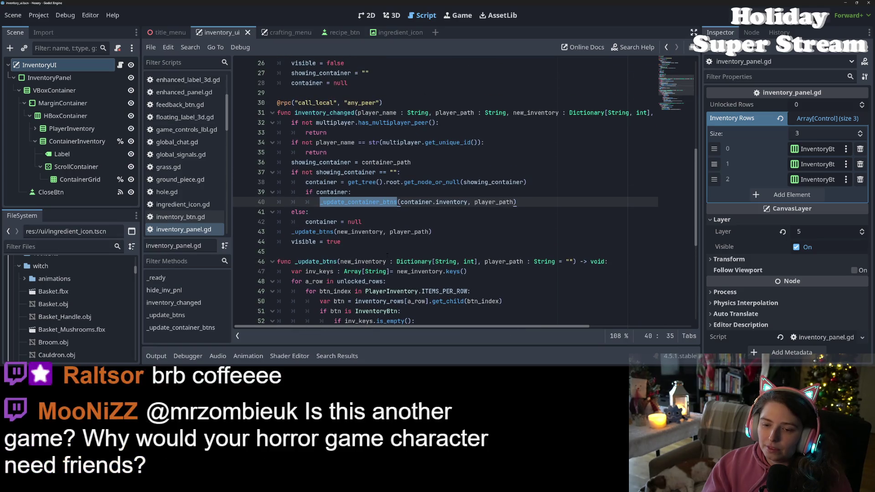
click(335, 251)
key(Return)
key(Return)
key(Up)
text(func _on)
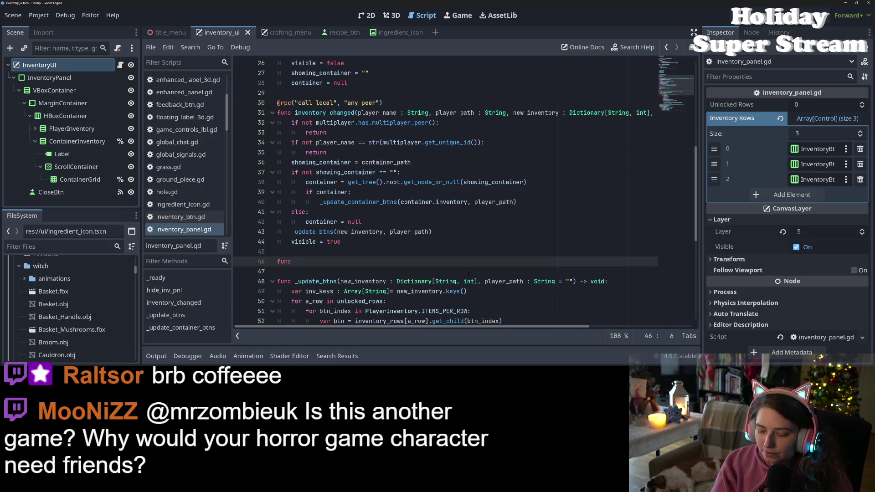
text(_inv)
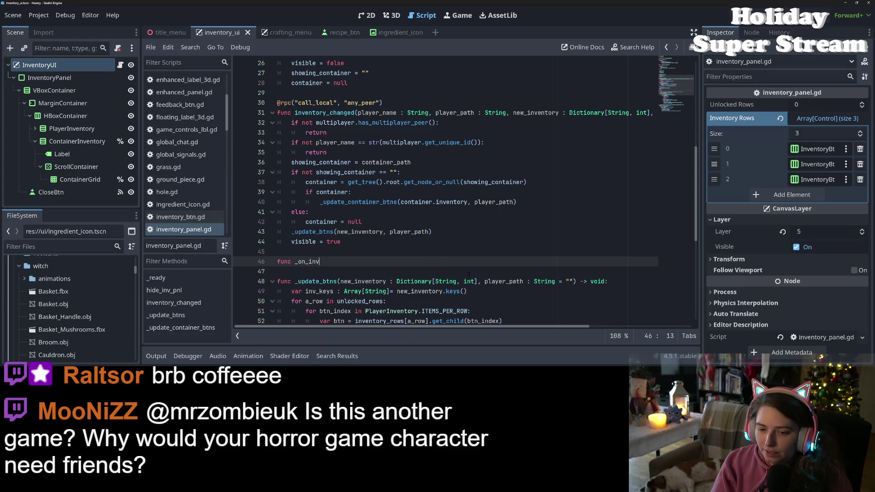
text(_changed)
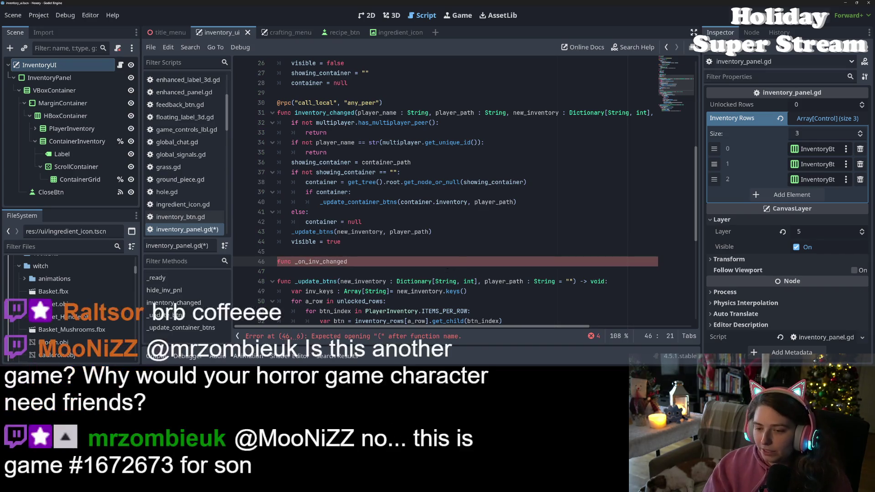
key(shift+Home)
key(BackSpace)
key(BackSpace)
key(BackSpace)
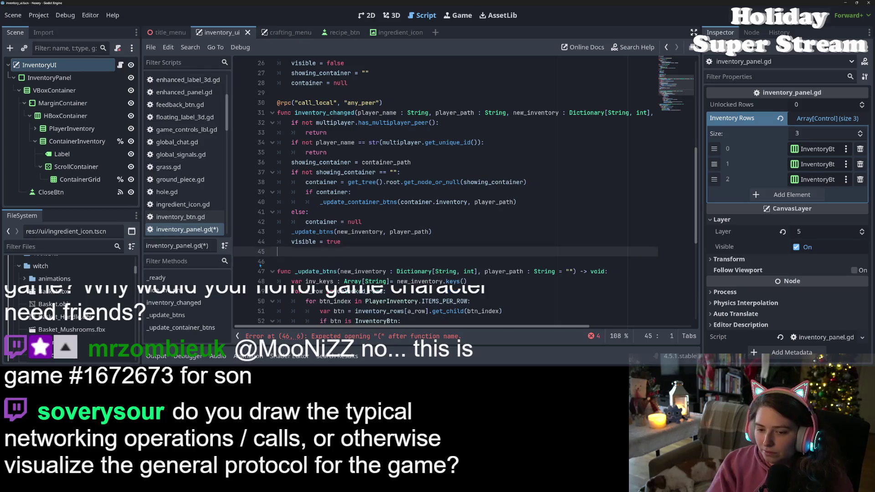
key(ctrl+s)
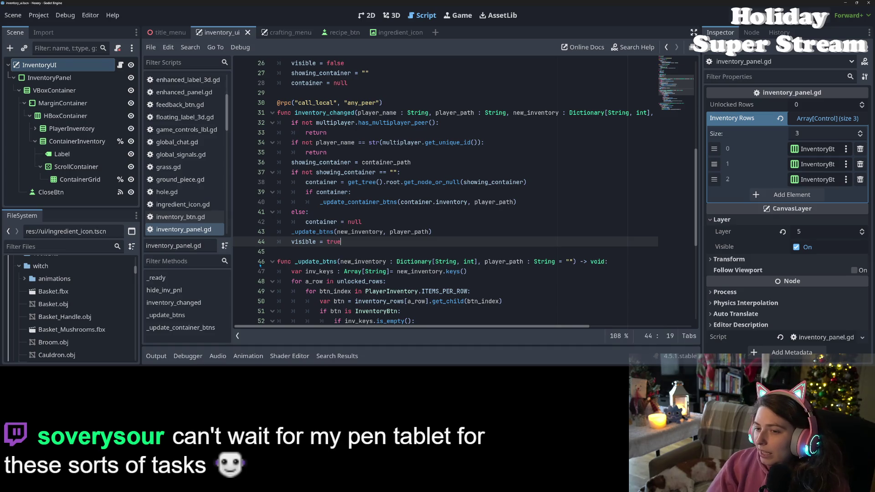
Clear the stray unfinished function line from inventory_panel.gd so the script parses
mouse_move(388, 326)
mouse_down()
mouse_move(491, 326)
mouse_move(417, 328)
mouse_up()
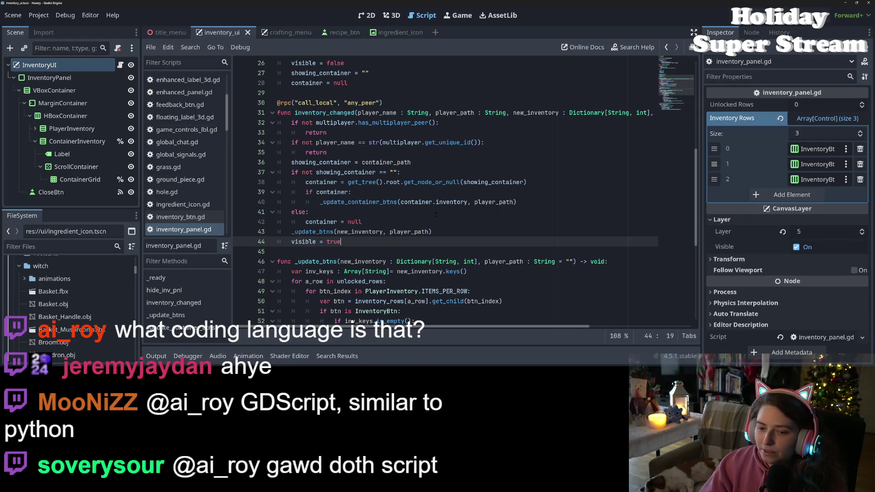
Search the whole project for inventory_changed, listing 11 matches in 4 files
double_click(324, 113)
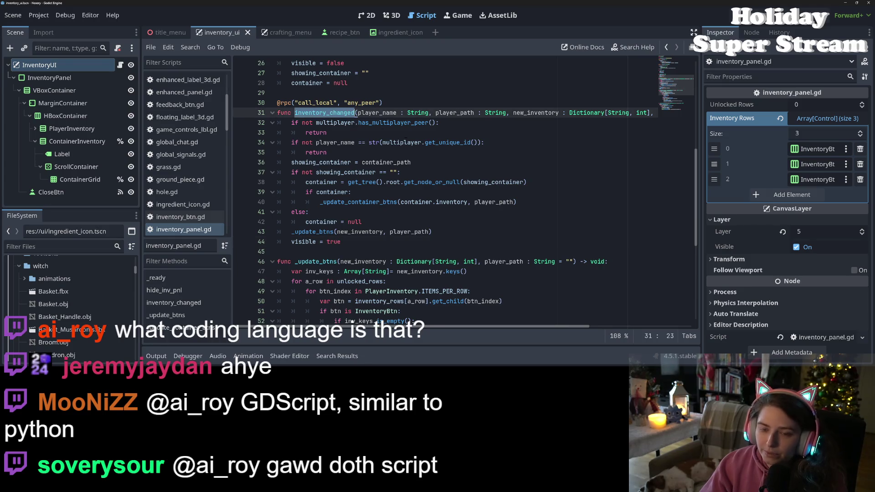
key(ctrl+shift+f)
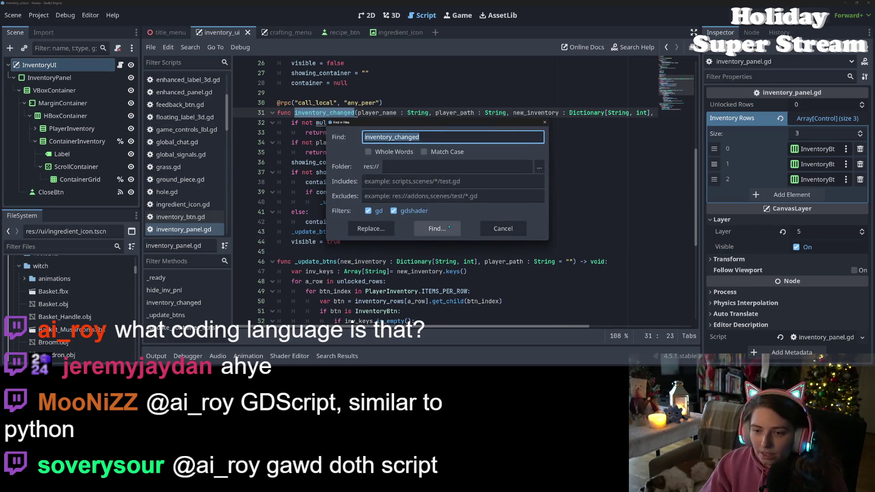
click(436, 226)
scroll(358, 333, up, 1)
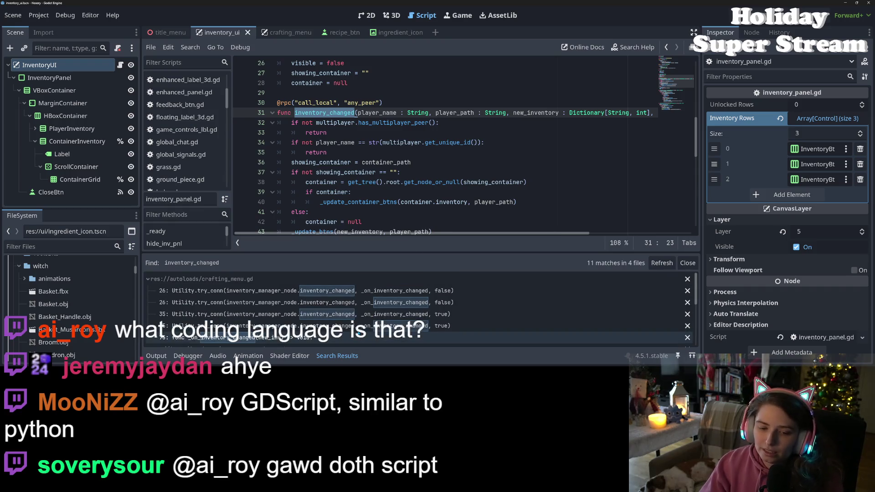
scroll(359, 333, down, 3)
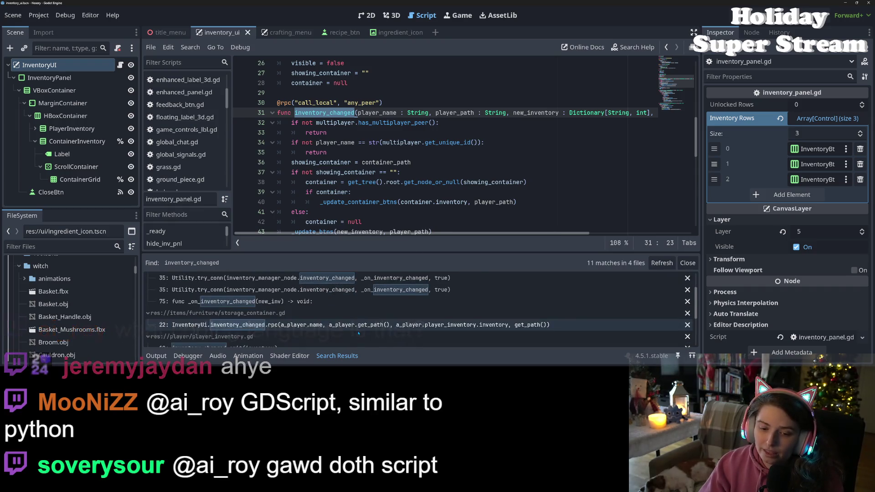
scroll(359, 333, up, 2)
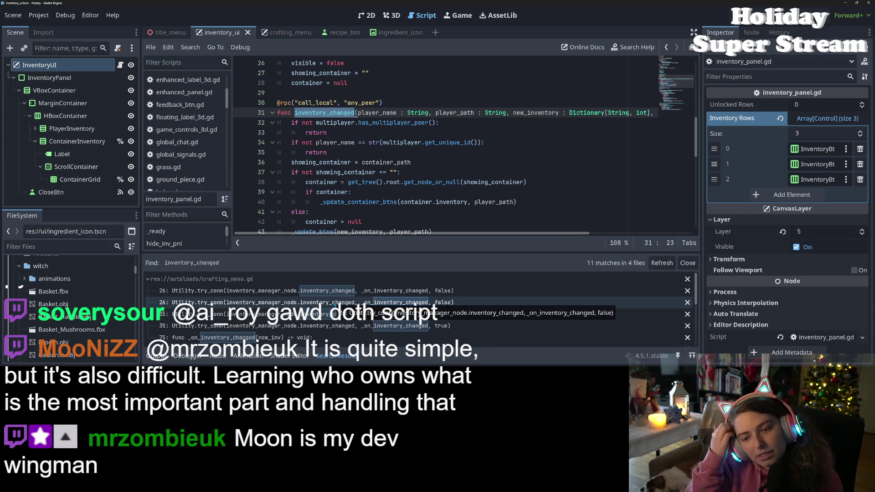
scroll(410, 146, up, 8)
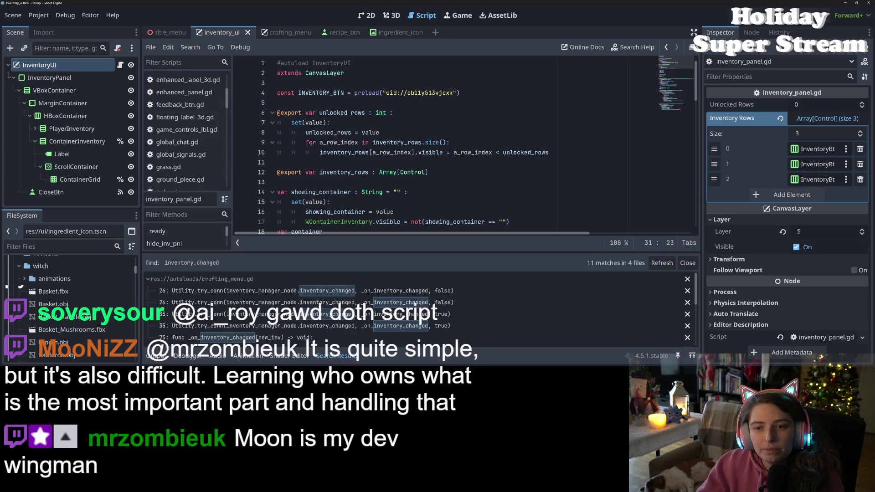
mouse_move(363, 198)
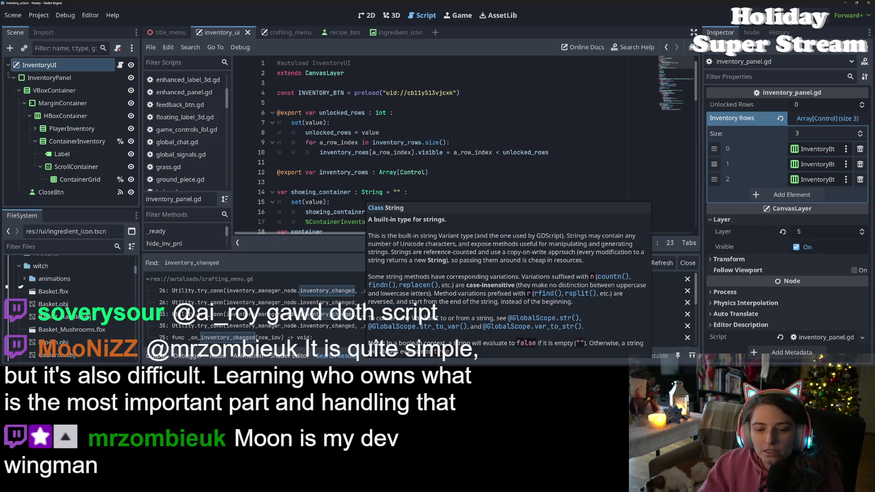
scroll(363, 197, down, 9)
Step through the matches in crafting_menu.gd and storage_container.gd, then open player_inventory.gd's match
click(284, 291)
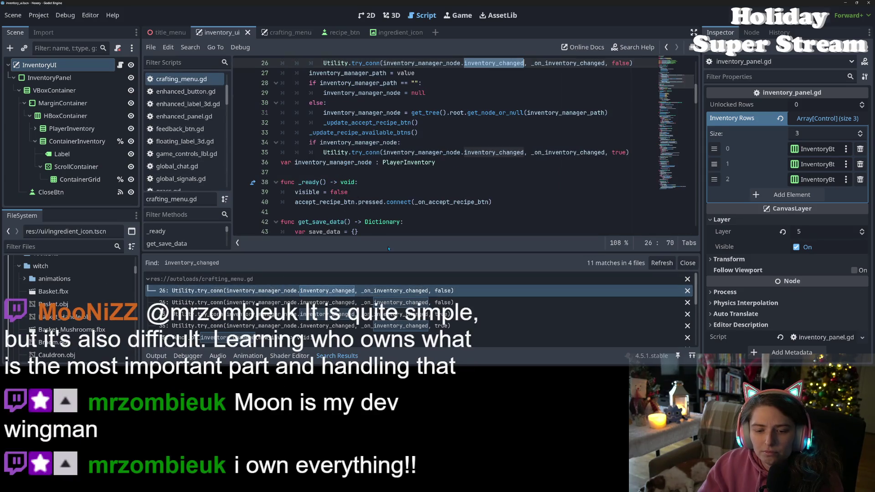
key(Down)
key(Down)
key(Down)
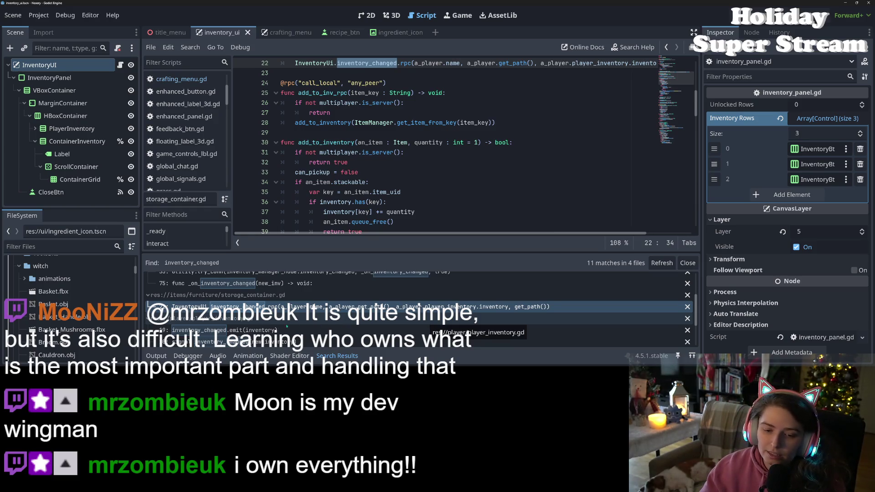
scroll(429, 325, down, 1)
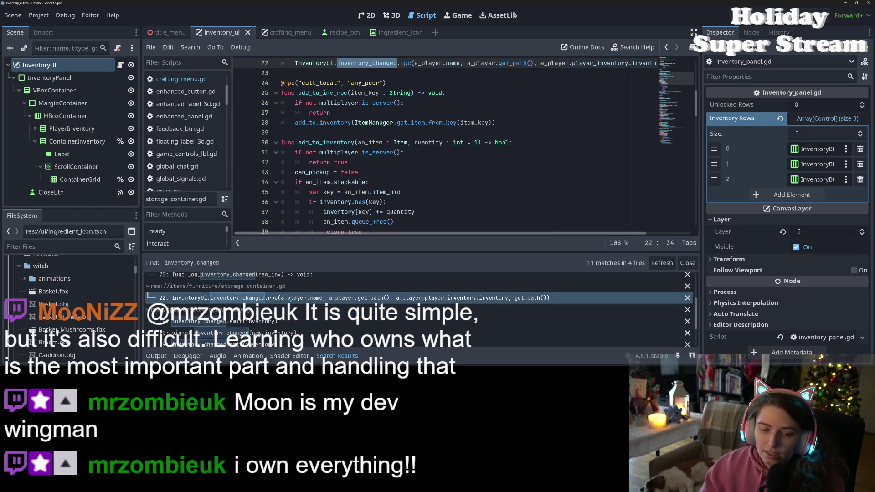
scroll(400, 199, up, 3)
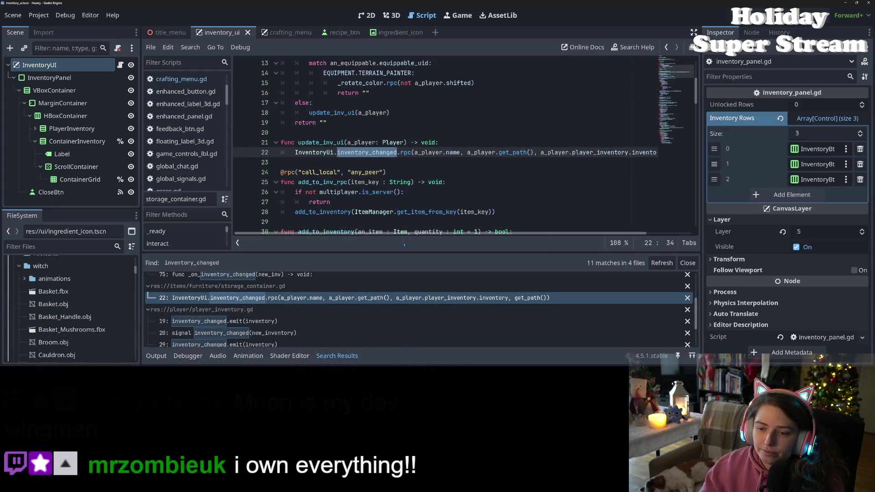
drag(500, 234, 546, 244)
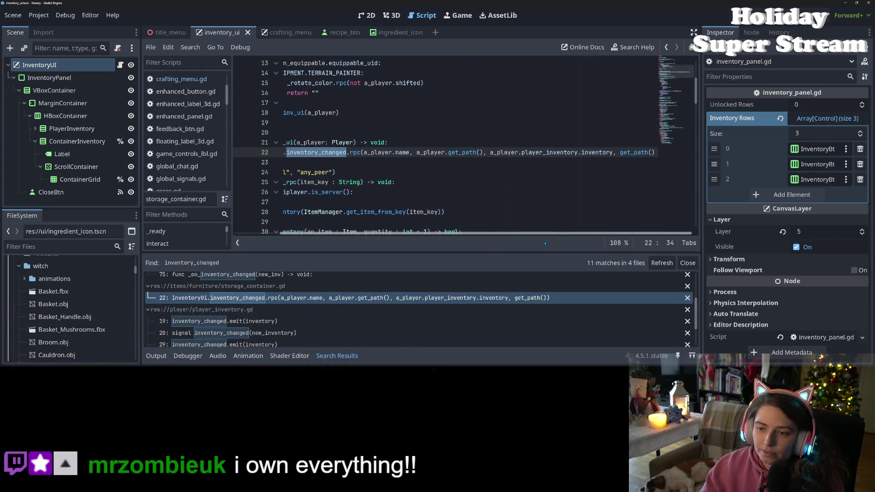
drag(424, 233, 378, 236)
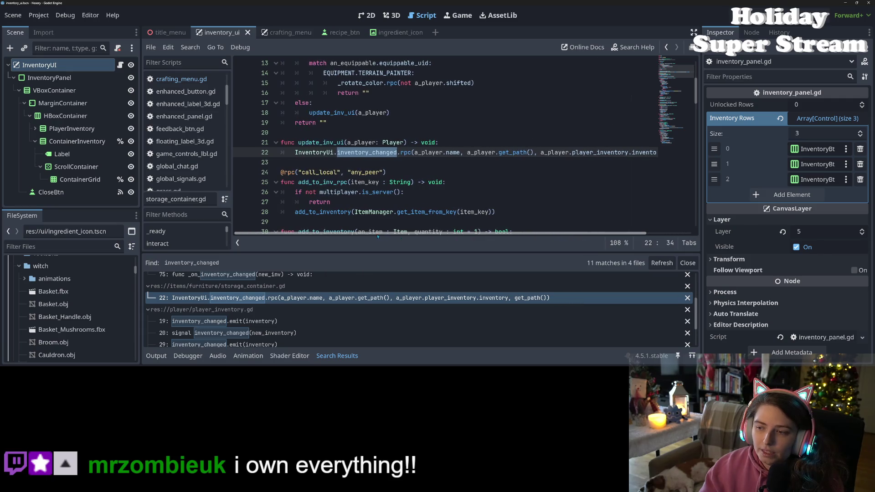
click(237, 322)
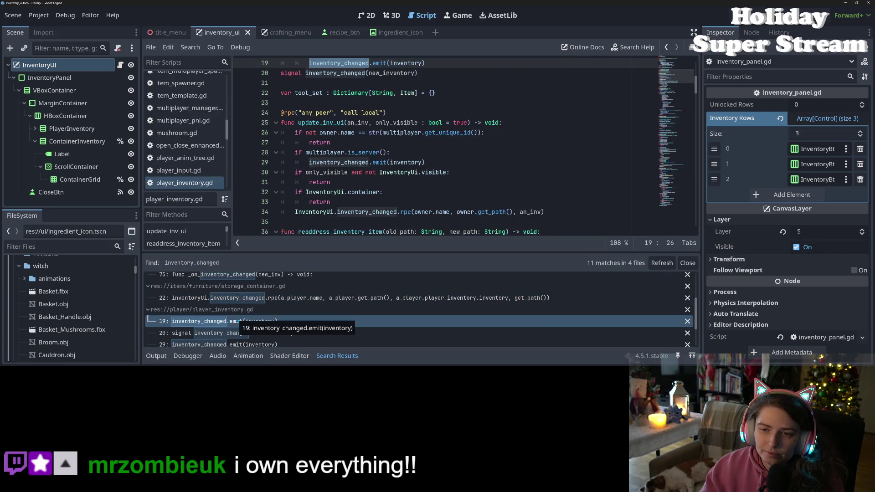
Jump to the line 34 rpc call and inspect update_inv_ui's container check and only_visible parameter
scroll(371, 172, up, 2)
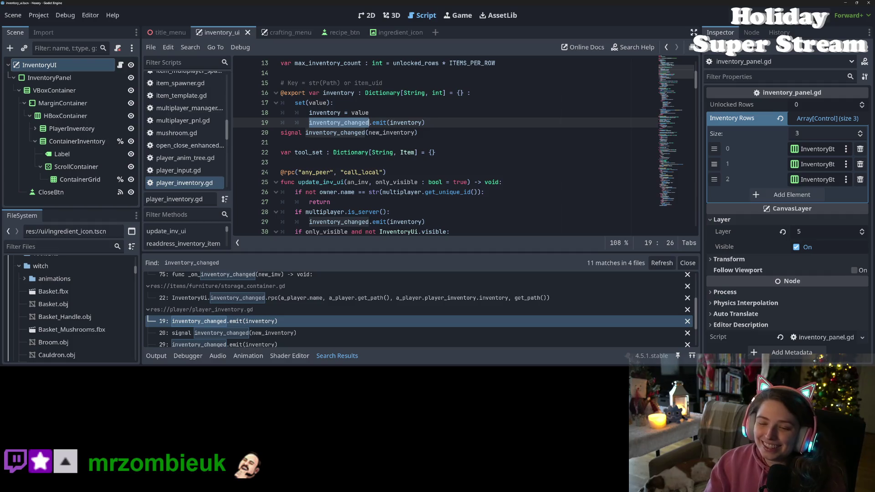
scroll(314, 343, down, 1)
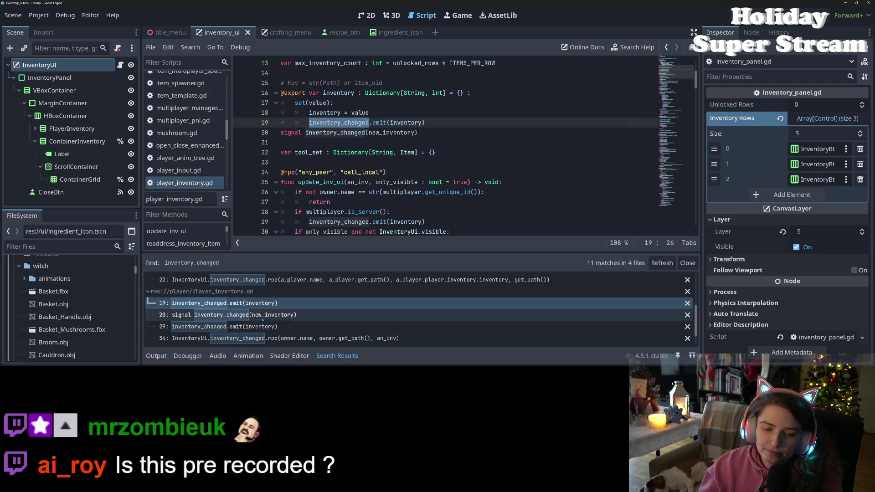
scroll(265, 328, down, 1)
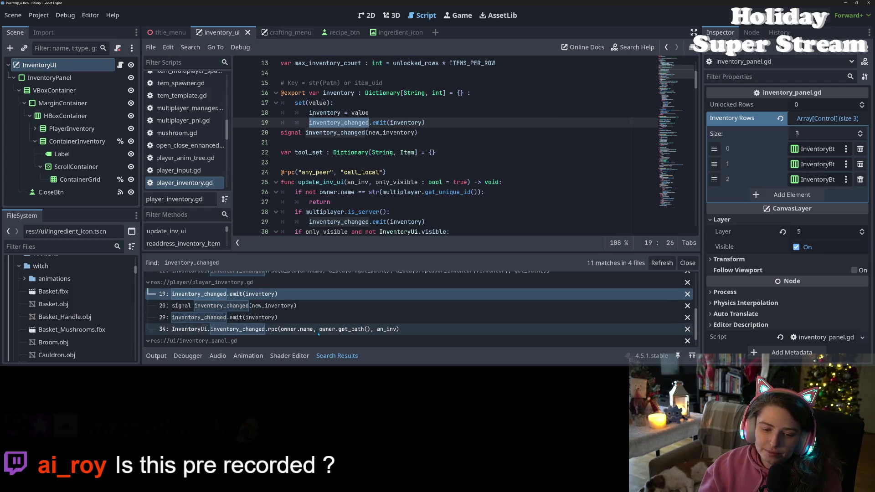
click(265, 330)
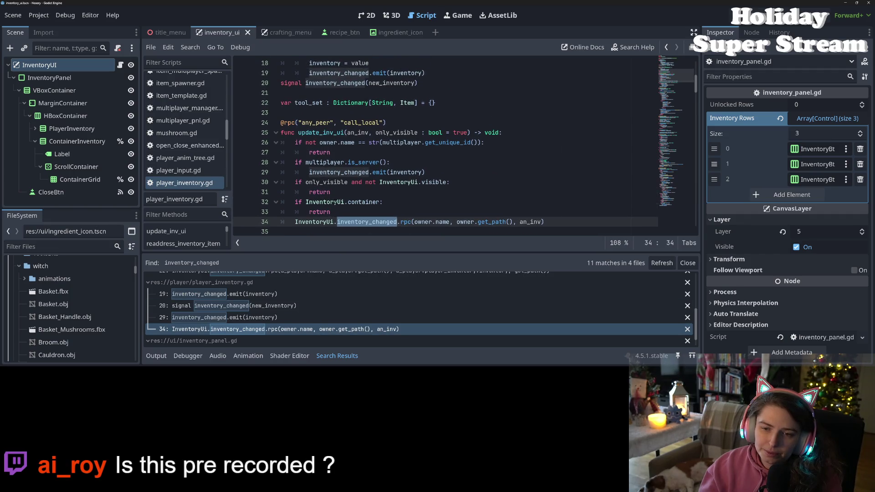
scroll(335, 201, down, 1)
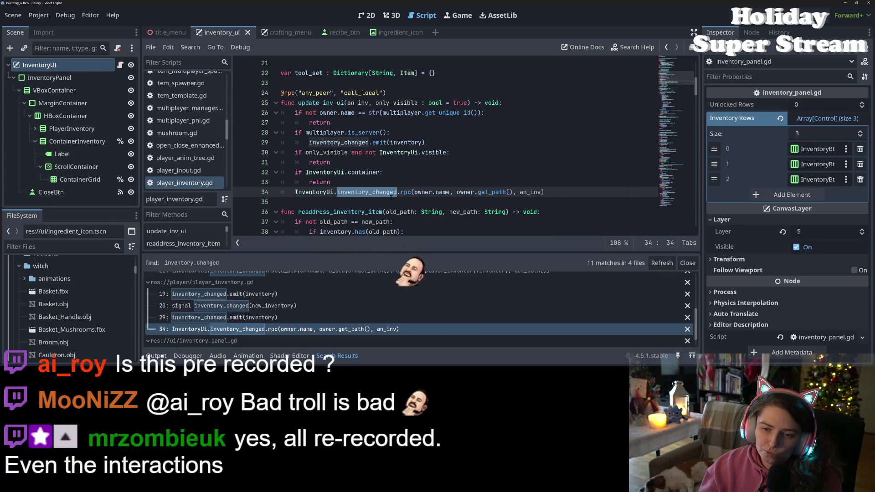
double_click(331, 103)
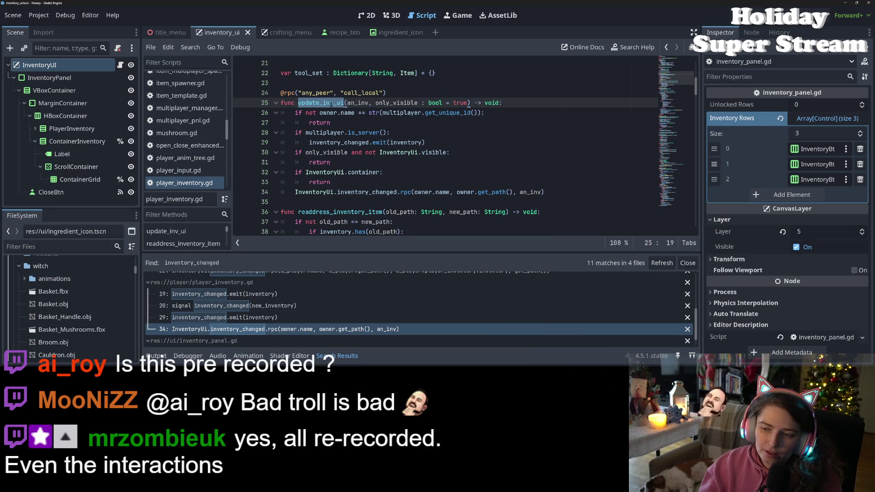
click(325, 172)
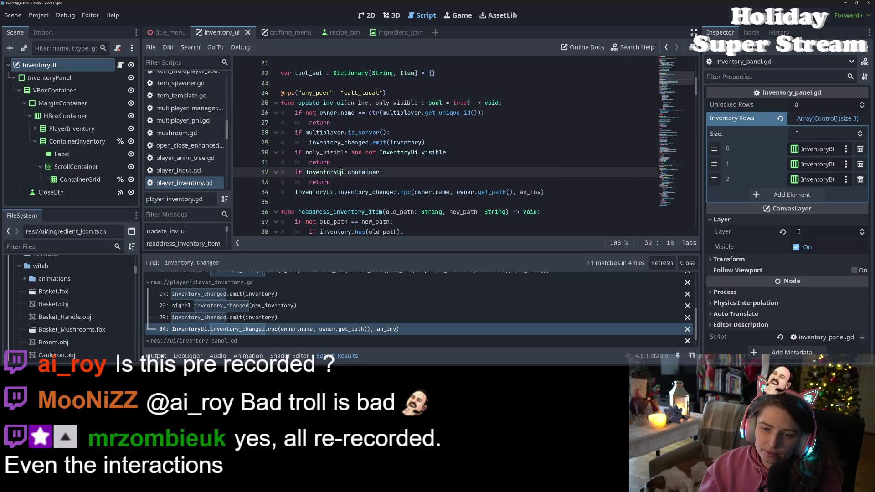
double_click(357, 173)
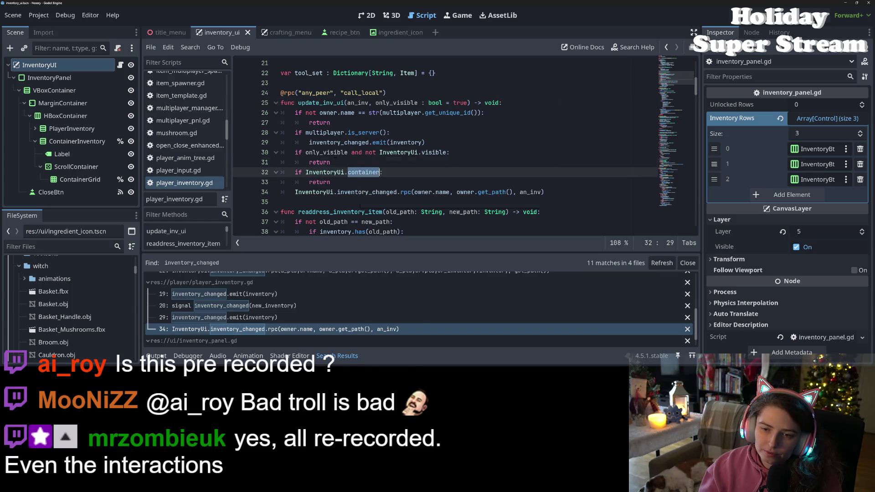
double_click(326, 152)
click(383, 182)
click(387, 175)
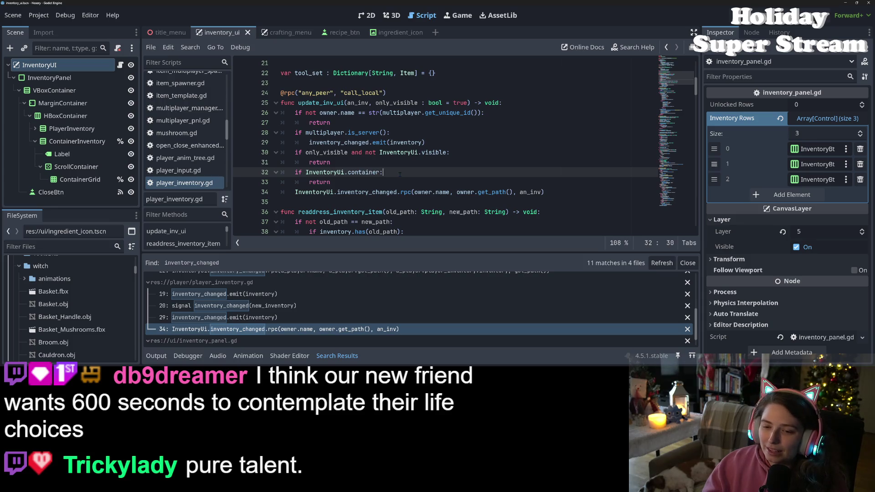
Re-examine update_inv_ui, InventoryUi, the line 29 emit and the line 34 rpc statement
click(345, 103)
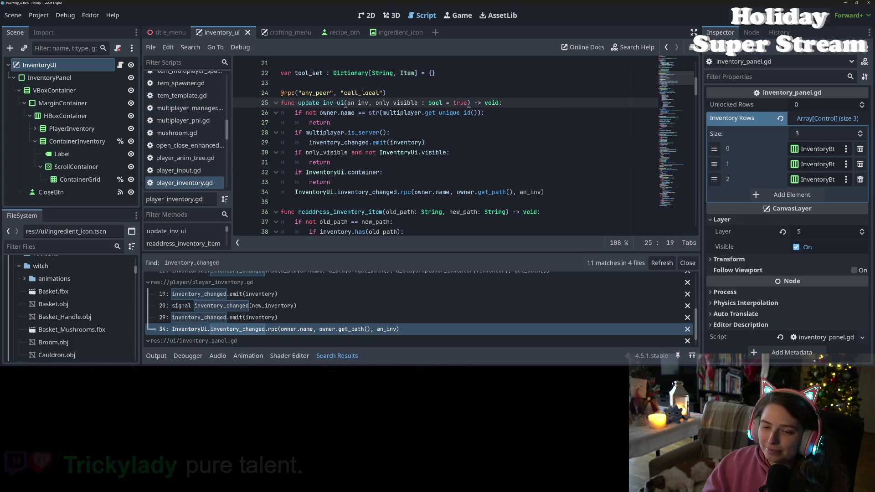
double_click(345, 103)
scroll(345, 103, up, 1)
scroll(345, 103, down, 2)
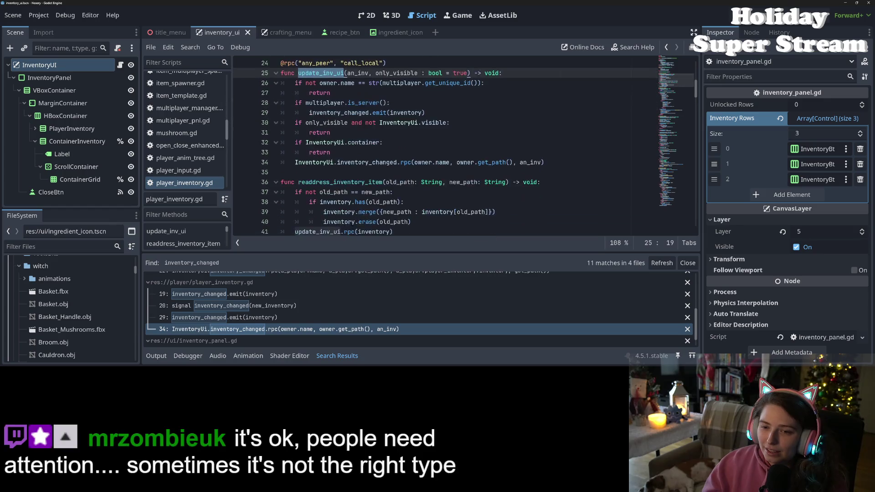
scroll(345, 103, up, 1)
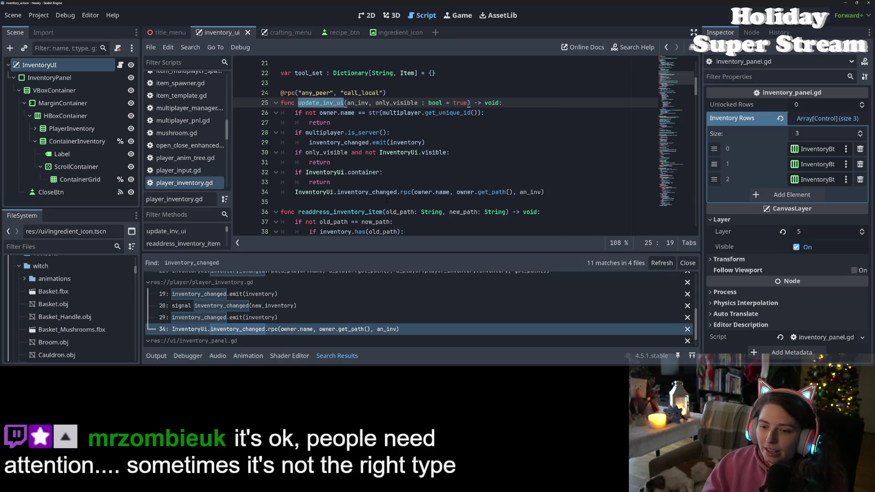
double_click(325, 192)
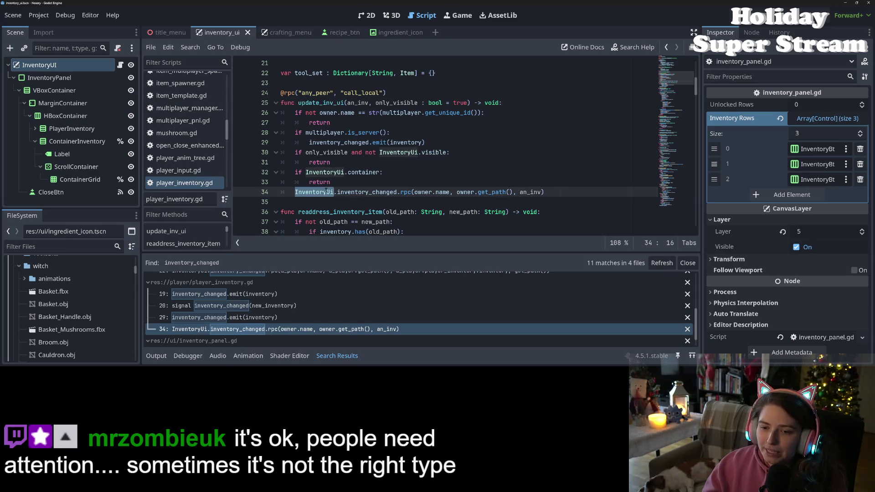
double_click(331, 102)
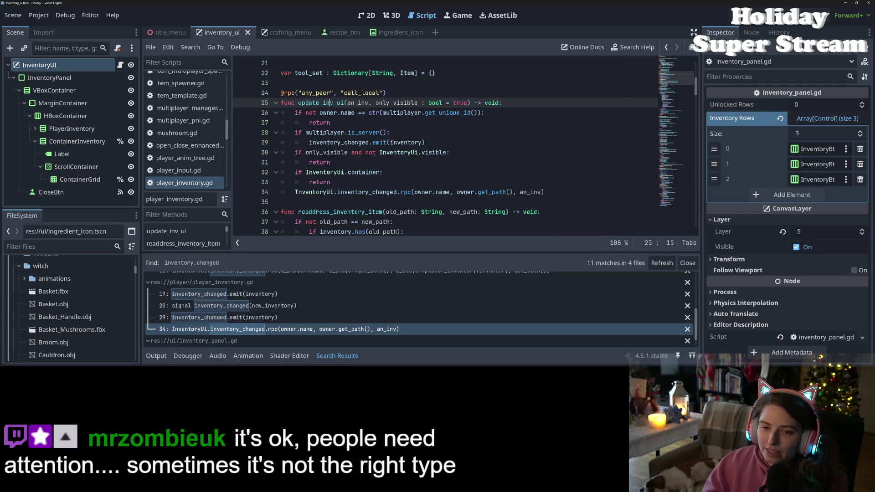
click(347, 142)
drag(294, 192, 572, 195)
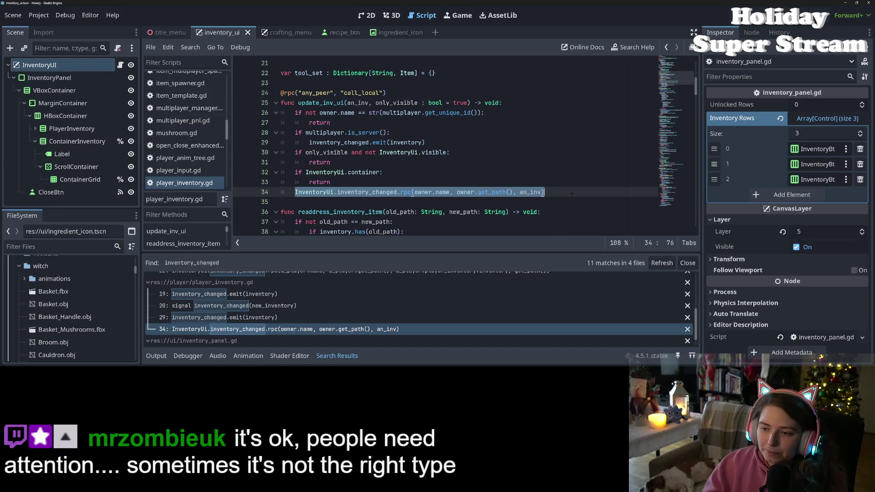
click(445, 143)
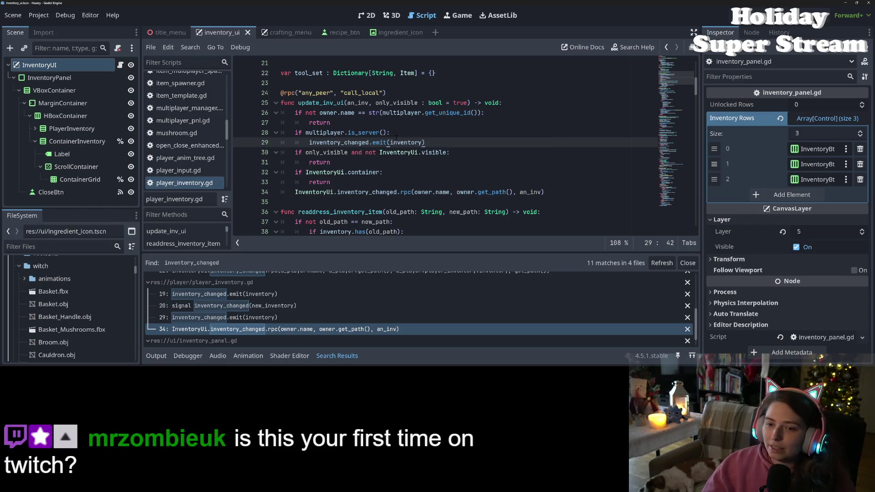
Review lines 29–34 of update_inv_ui alongside the setter's inventory_changed emit
double_click(368, 142)
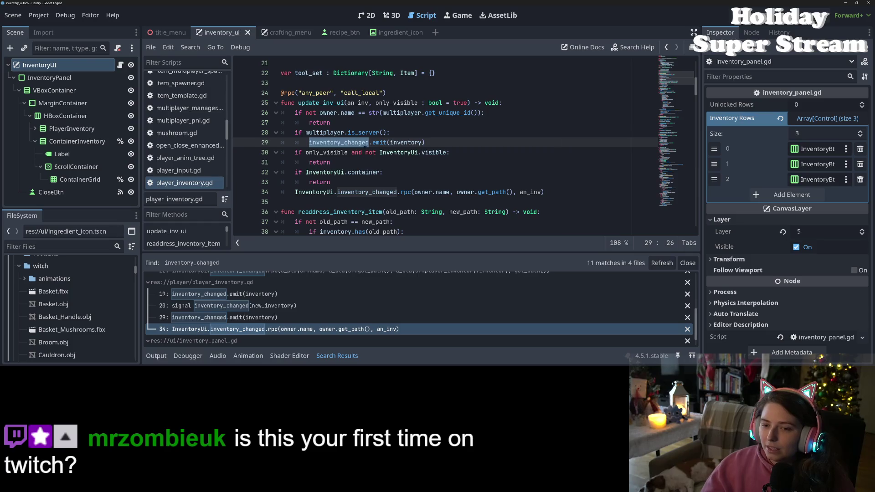
click(368, 142)
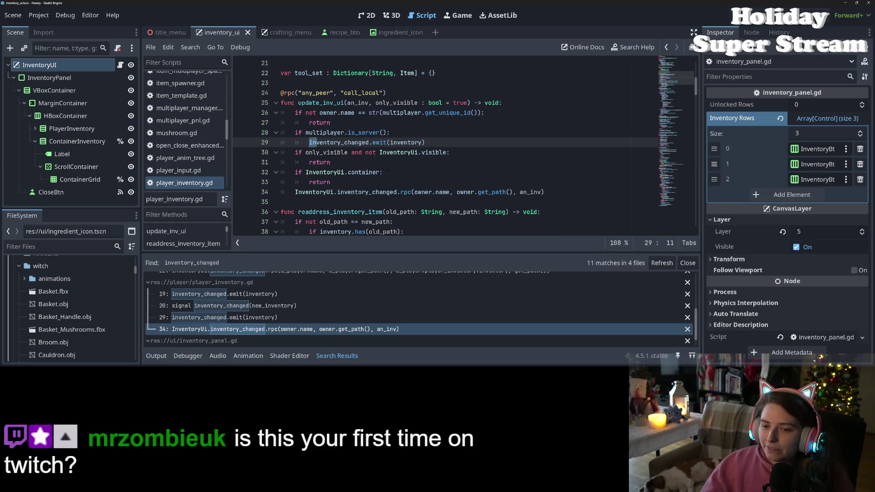
drag(309, 143, 546, 192)
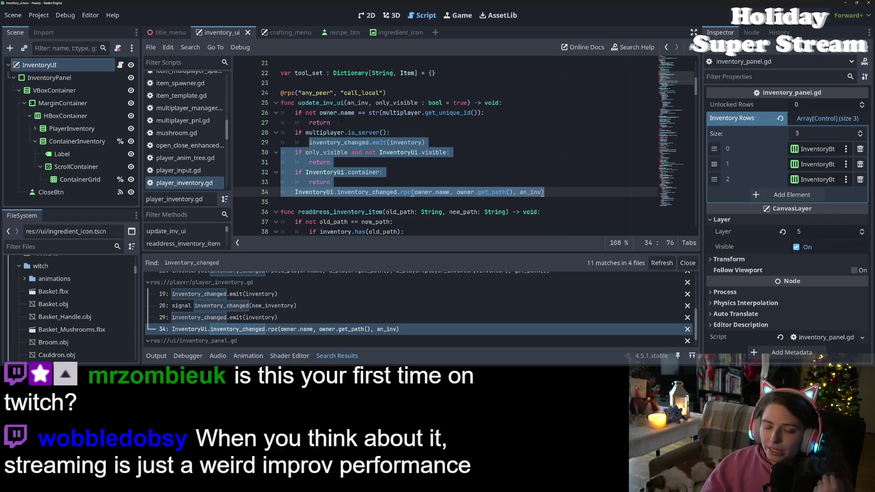
scroll(346, 116, up, 2)
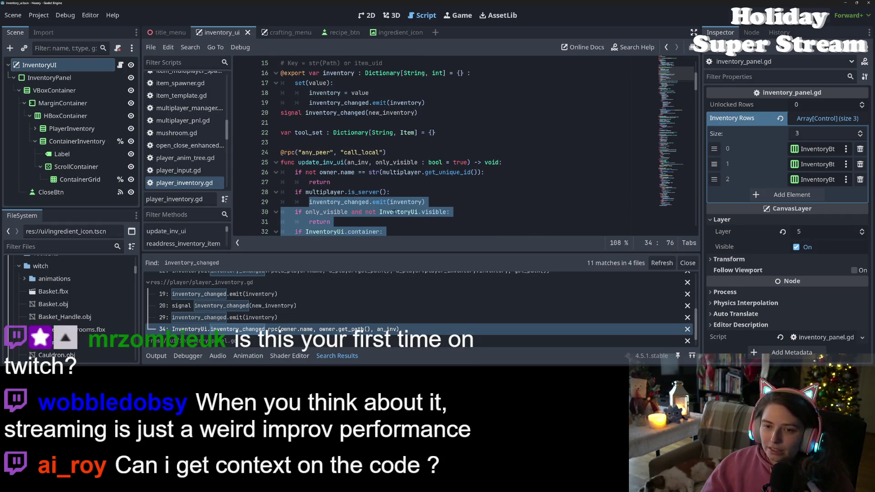
scroll(346, 137, up, 2)
double_click(338, 162)
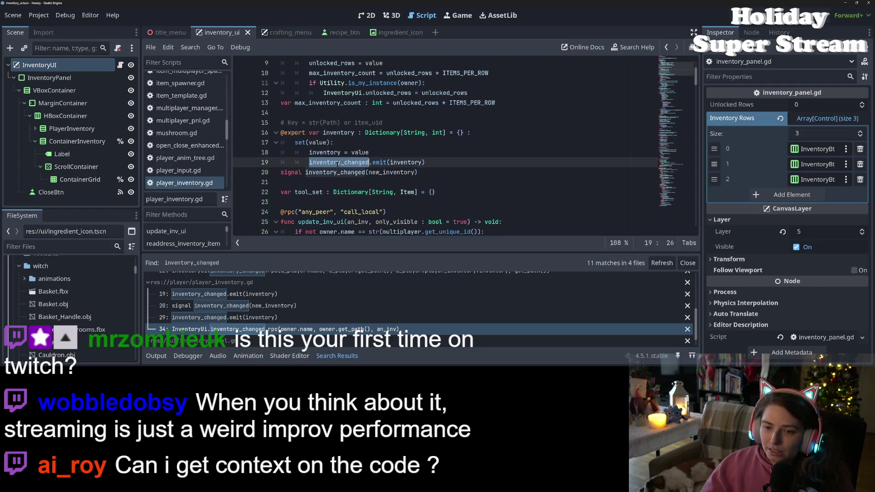
scroll(338, 162, down, 3)
scroll(338, 162, down, 2)
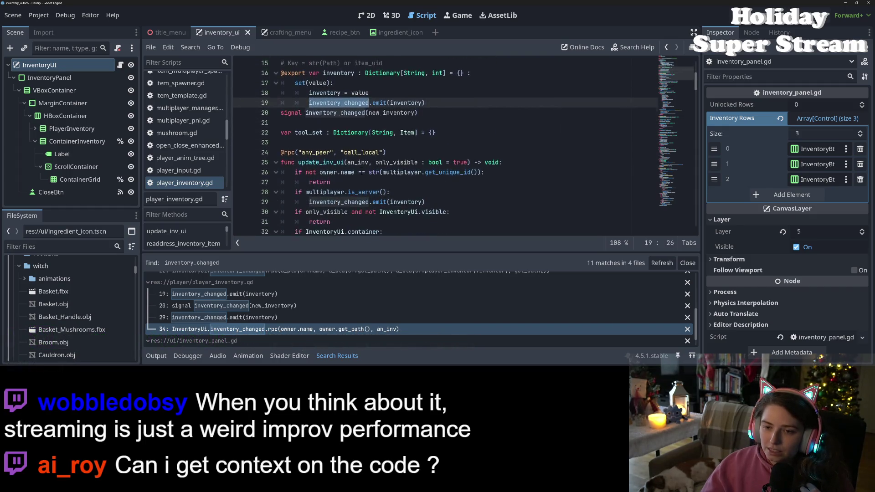
Indent lines 30–34 under 'if multiplayer.is_server():' and save player_inventory.gd
click(316, 162)
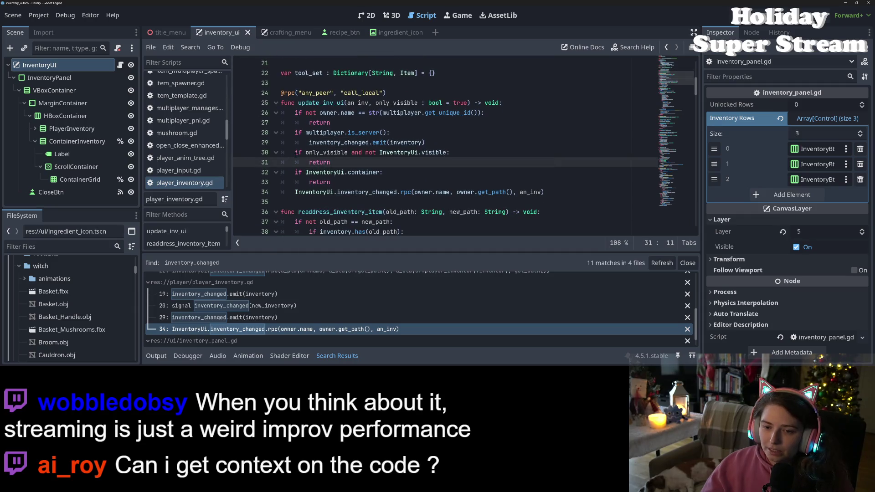
drag(295, 152, 354, 192)
key(Tab)
click(359, 172)
click(320, 191)
key(ctrl+s)
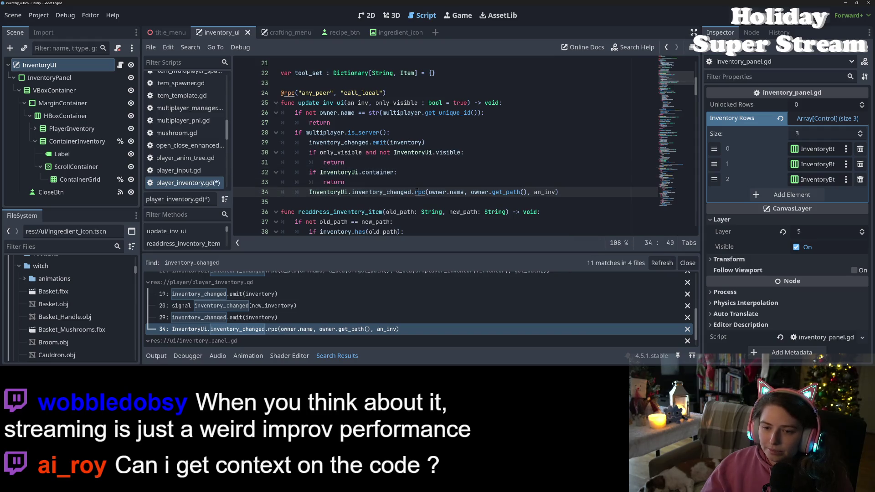
double_click(381, 191)
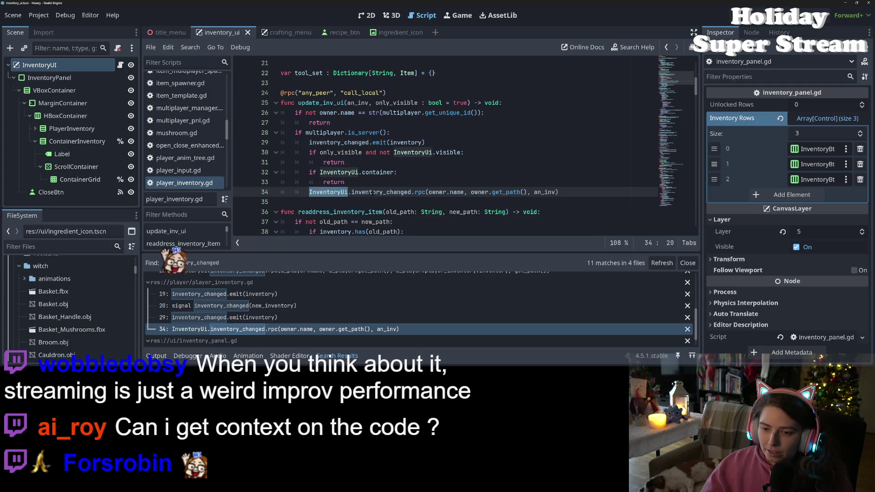
key(Down)
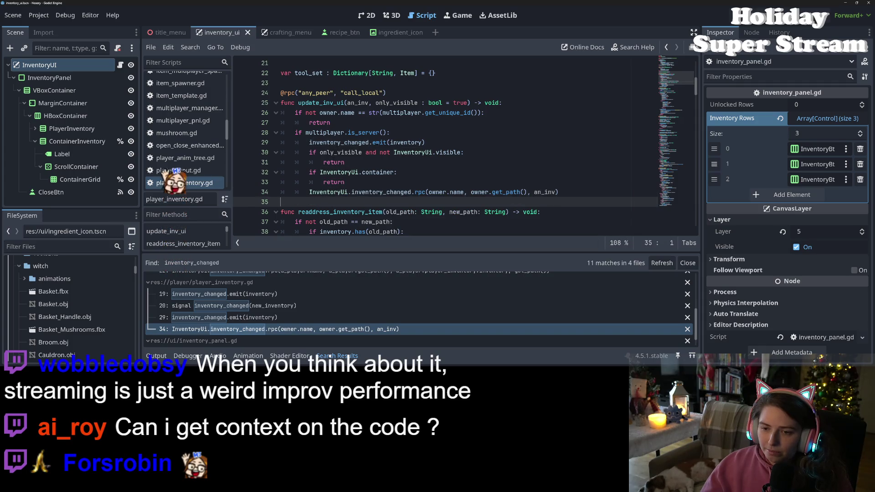
click(458, 133)
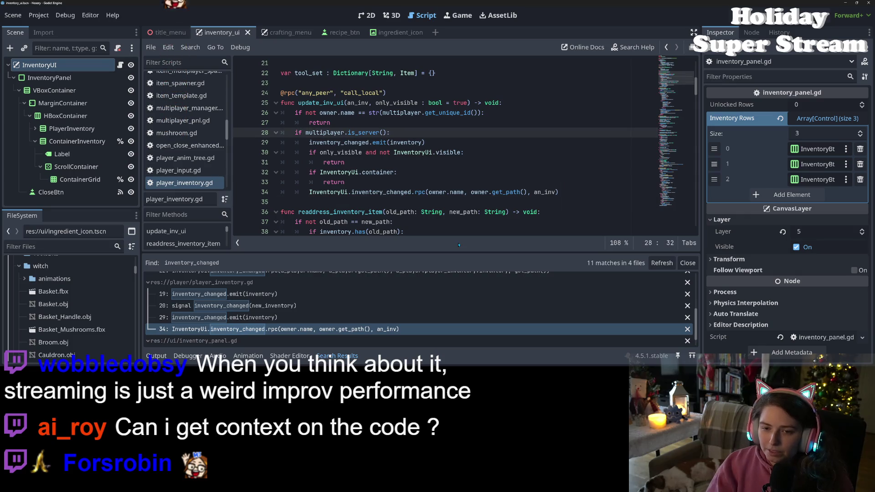
Insert an unindented 'func try_signal_inv_change() -> void:' line above the emit and rpc lines
key(Return)
key(Return)
key(BackSpace)
key(BackSpace)
text(func )
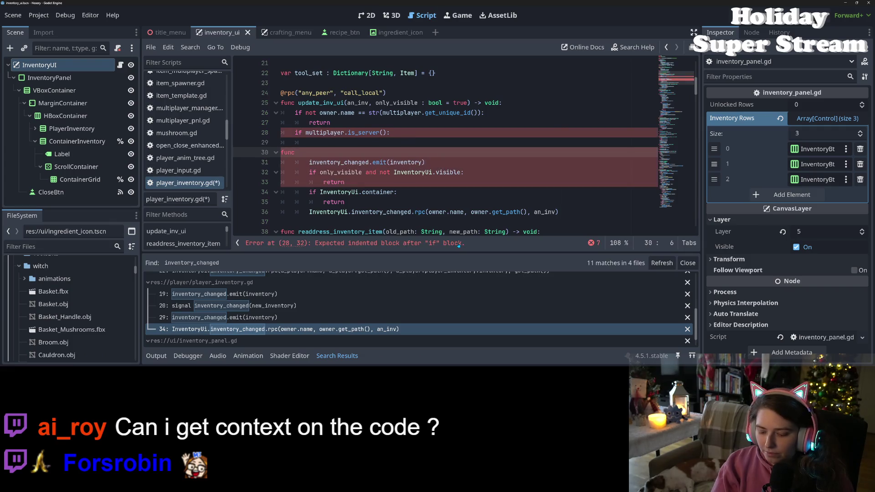
text(signal)
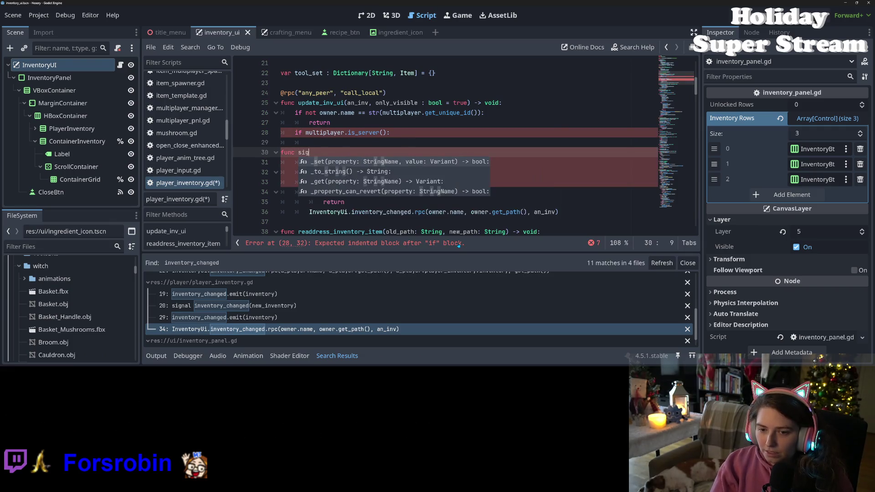
key(BackSpace)
key(BackSpace)
key(BackSpace)
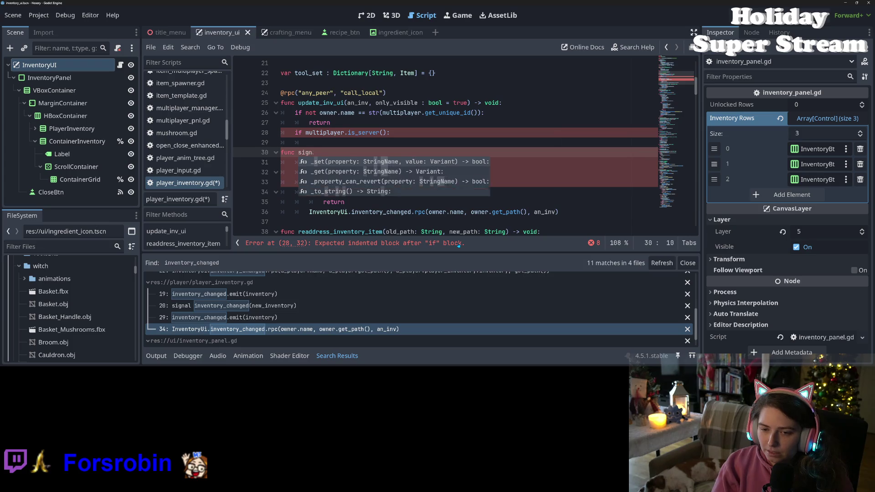
text(try_signal_)
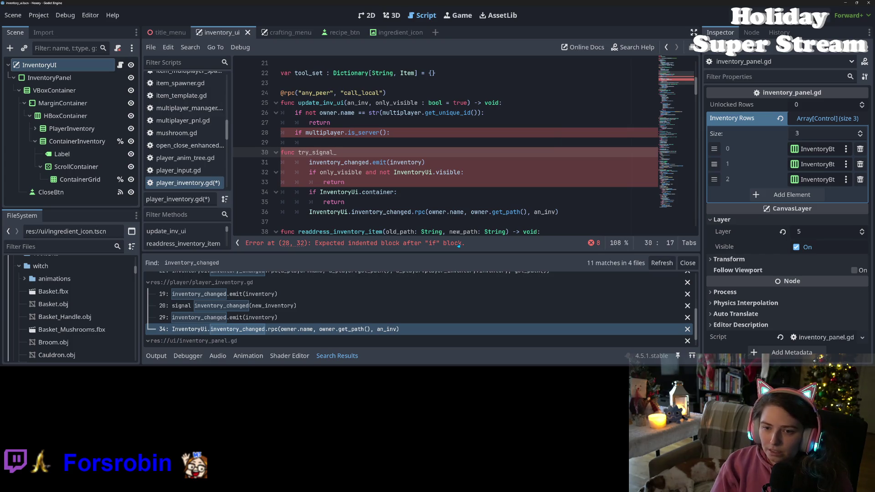
text(uiinv_change)
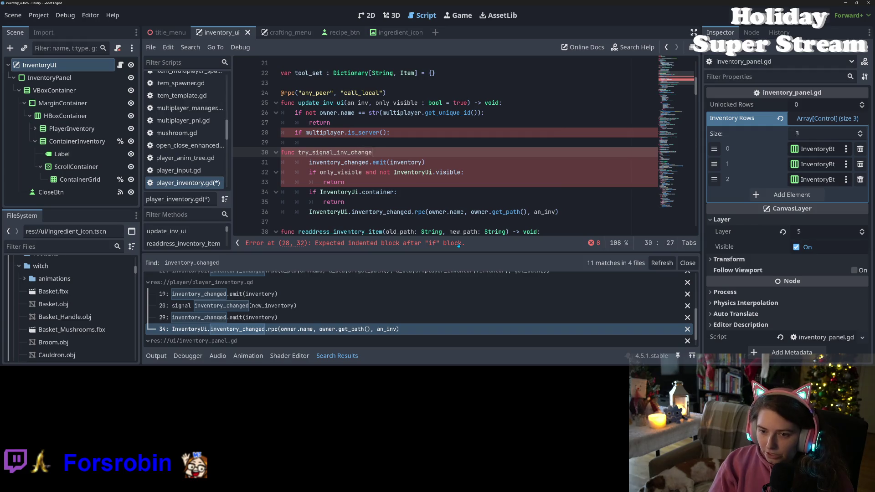
text(():)
text( -> void:)
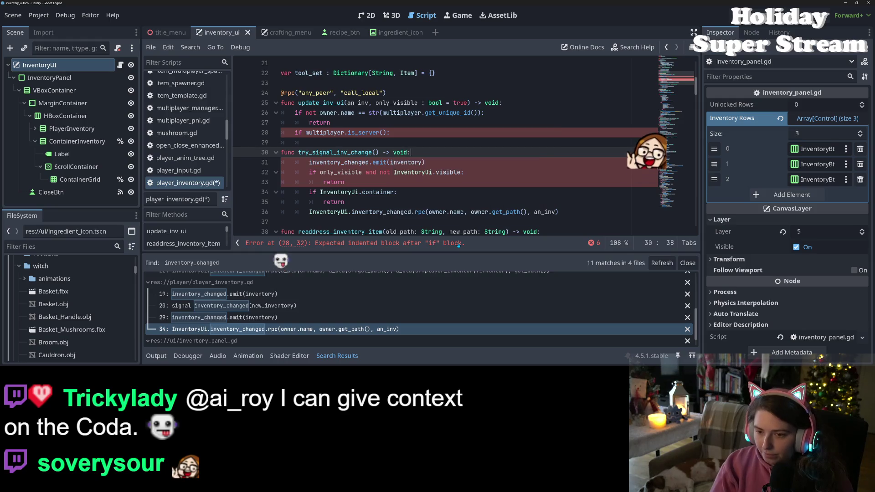
click(334, 153)
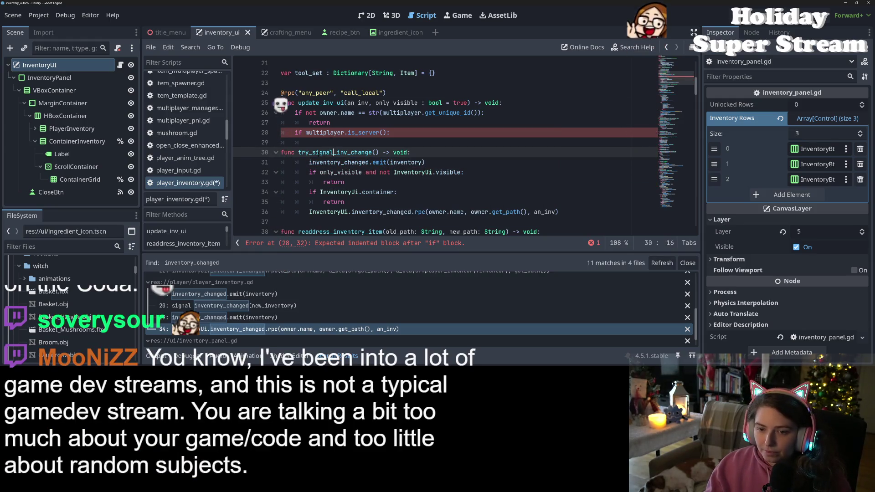
drag(298, 152, 379, 152)
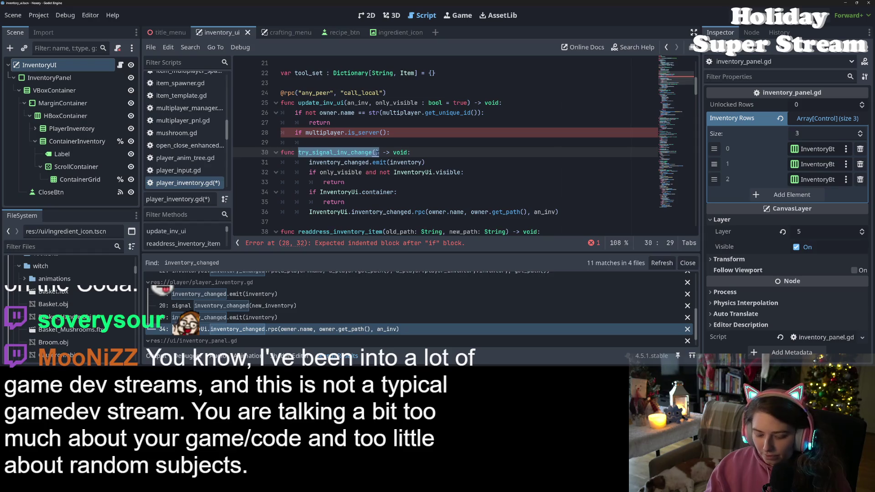
Put a try_signal_inv_change() call under update_inv_ui's server check and save the script
key(ctrl+c)
key(Up)
key(ctrl+v)
key(Return)
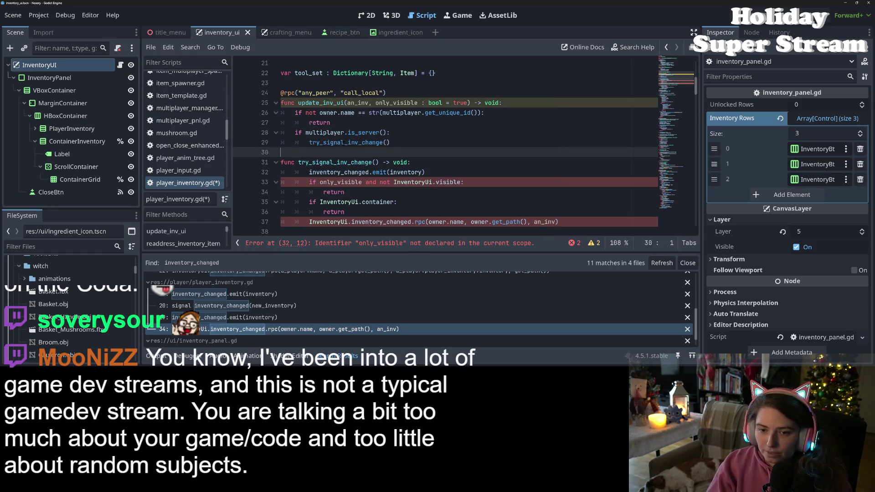
key(ctrl+s)
click(345, 143)
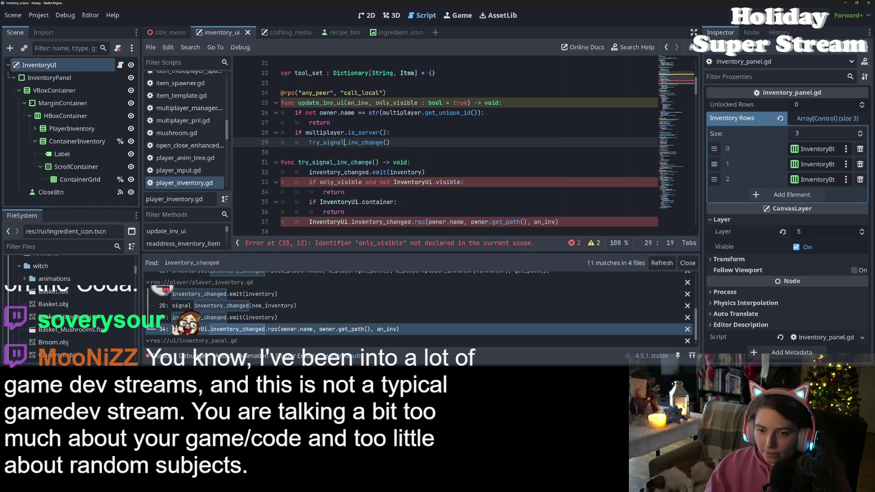
drag(309, 142, 411, 145)
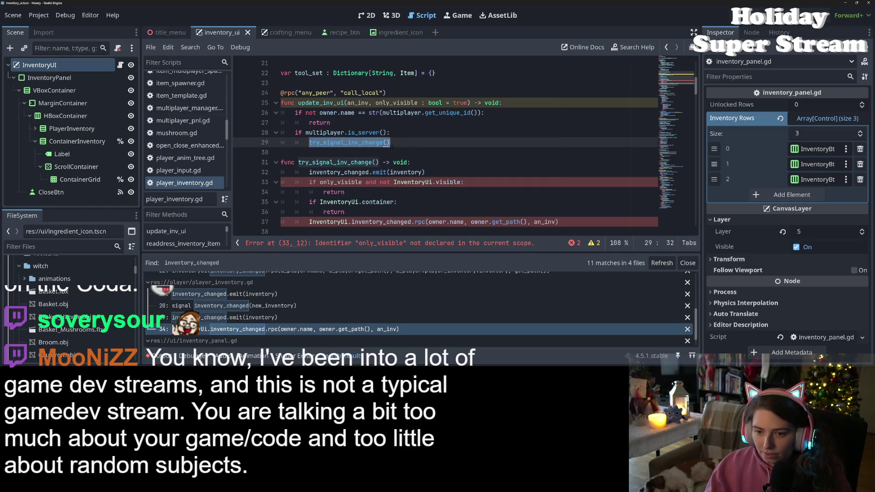
scroll(438, 164, up, 4)
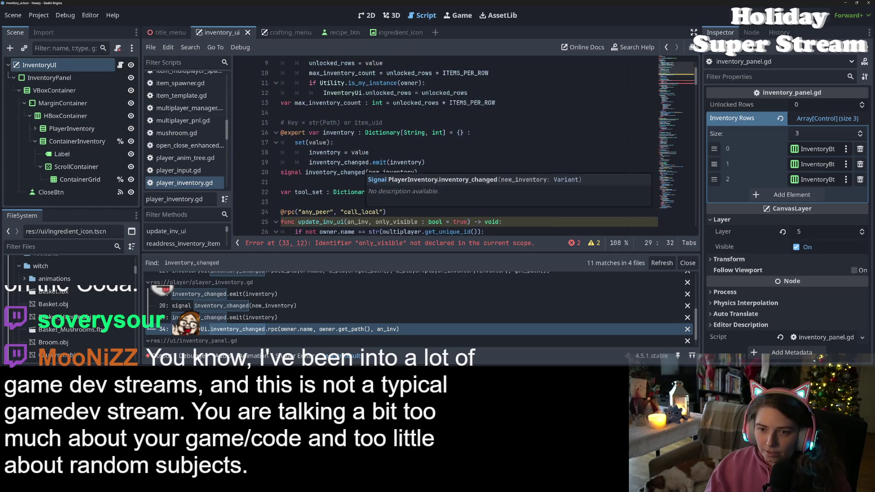
Replace 'inventory_changed.emit(inventory)' on setter line 19 with 'try_signal_inv_change()'
click(438, 164)
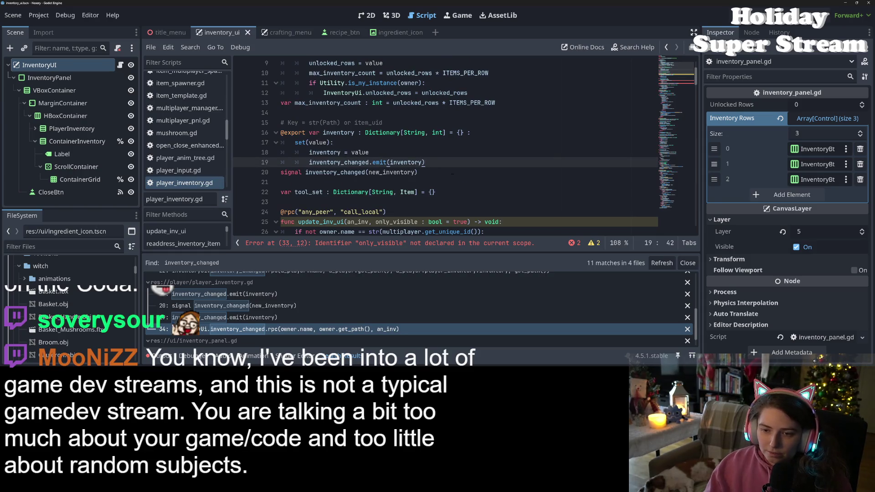
key(Home)
key(shift+End)
text(try_signal_inv_change())
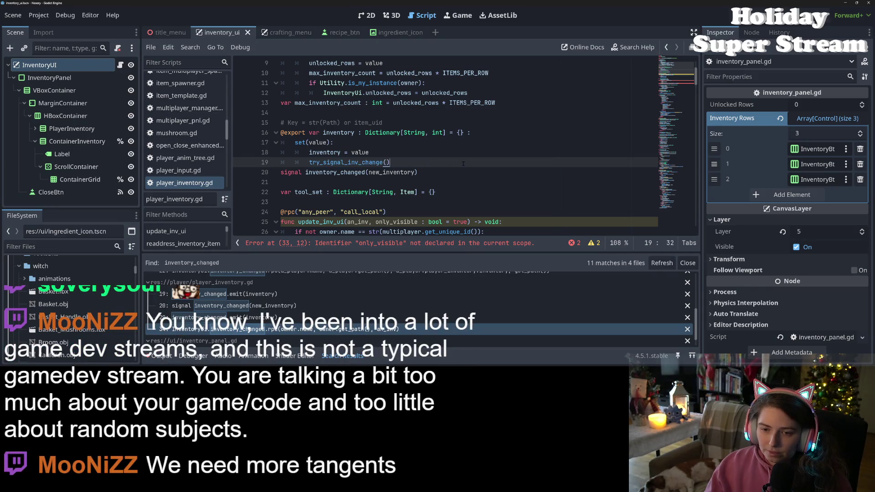